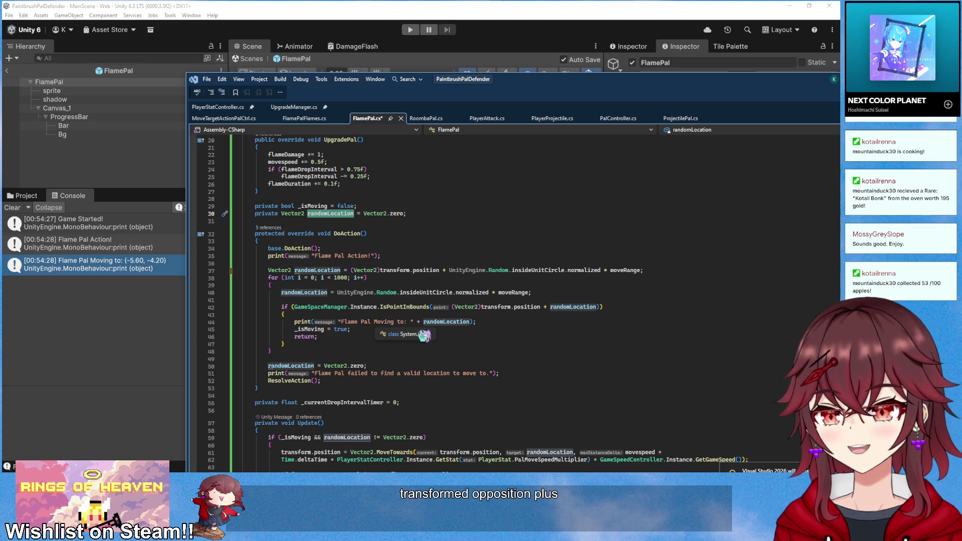
Move the random offset expression from line 37 into the randomLocation assignment on line 40
left_click_drag(351, 273, 679, 269)
key("ctrl+x")
left_click_drag(536, 292, 336, 292)
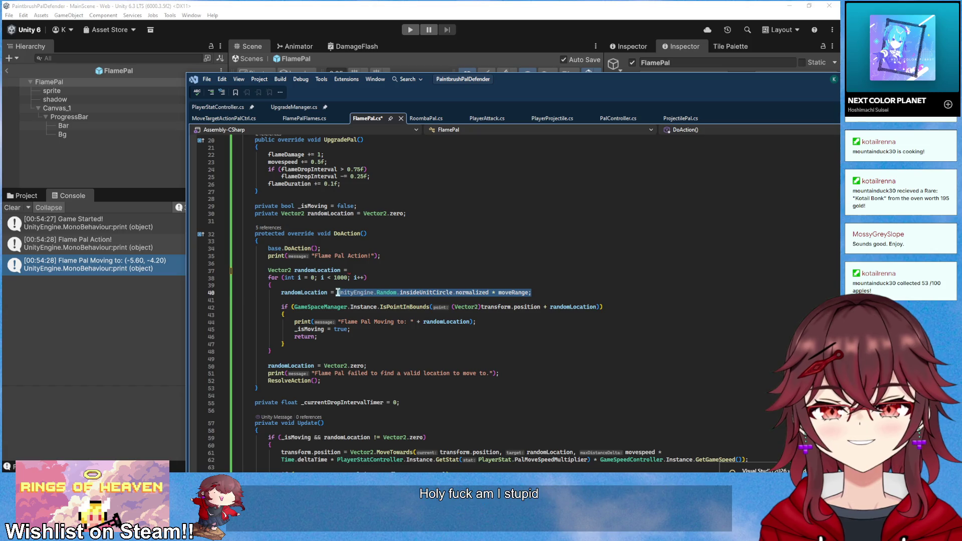
left_click(337, 292)
key("ctrl+v")
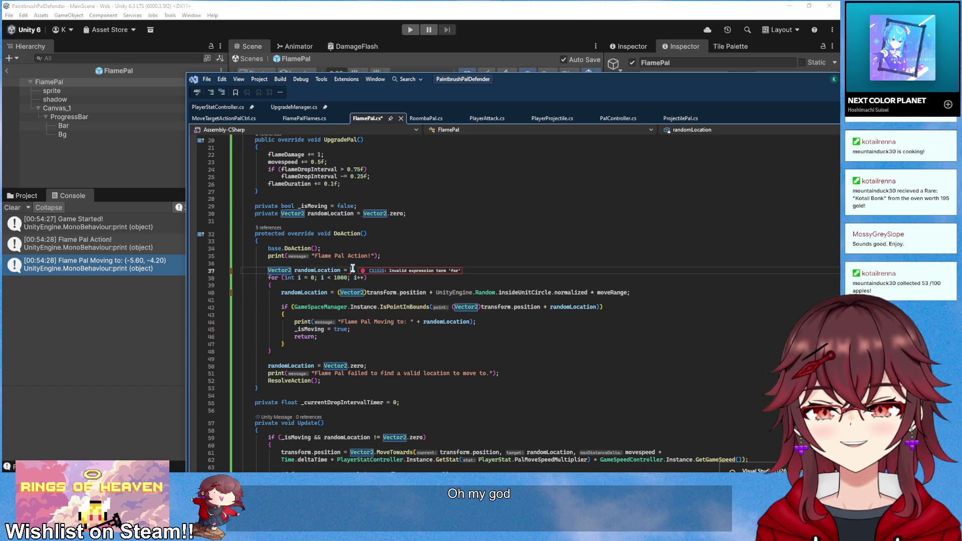
Delete the leftover local randomLocation declaration line
left_click_drag(354, 271, 353, 266)
key("BackSpace")
right_click(330, 214)
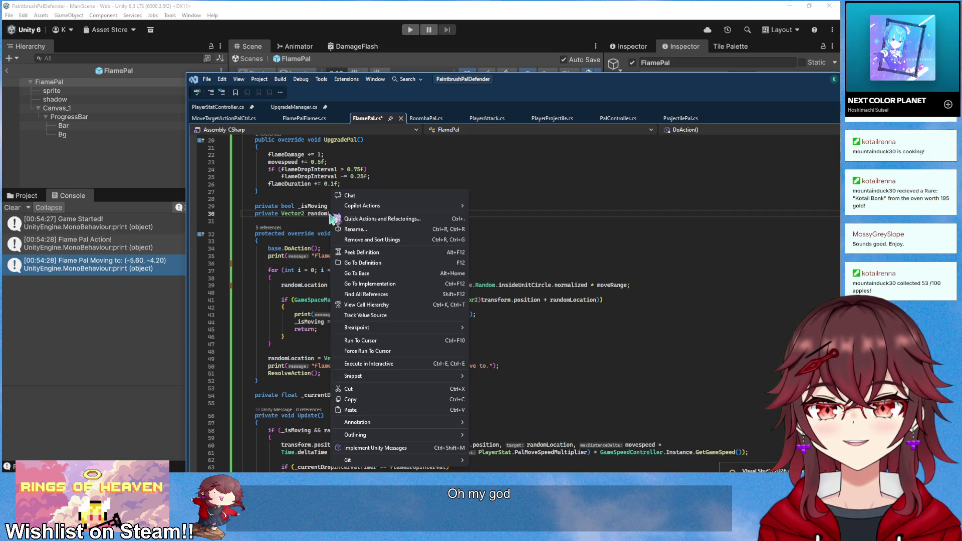
Rename the randomLocation field to _randomLocation
left_click(373, 229)
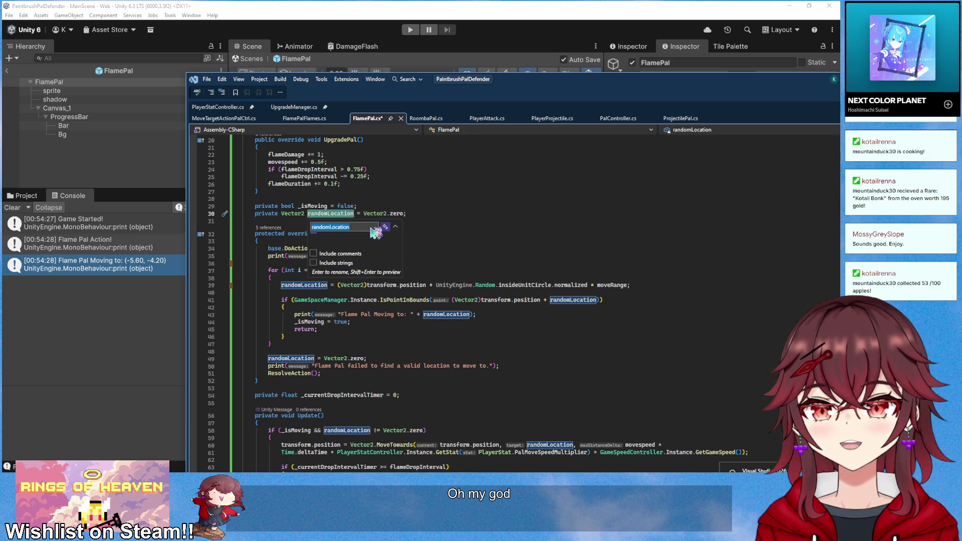
type("_")
key("Return")
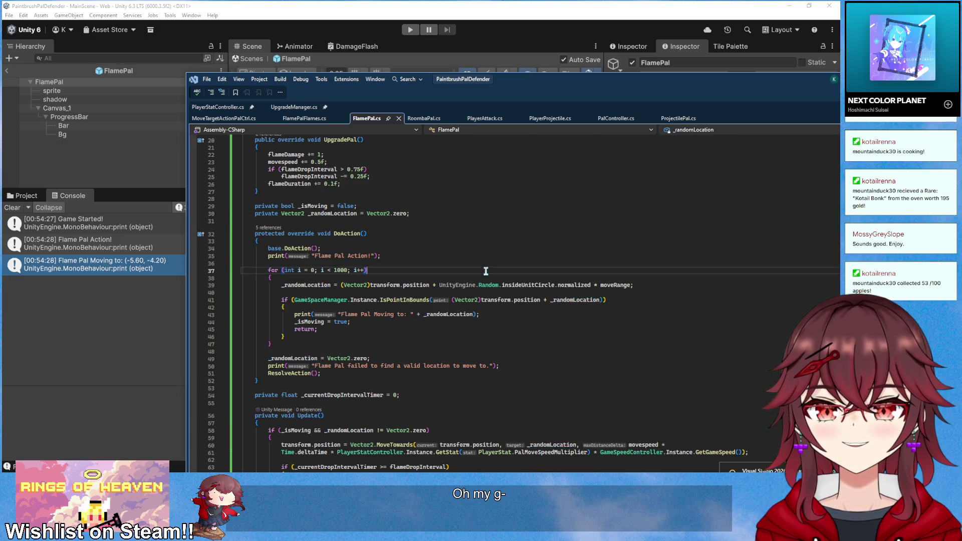
key("ctrl+minus")
Drop the UnityEngine. prefix before Random and simplify the IsPointInBounds check to _randomLocation
scroll(488, 288, "up", 4)
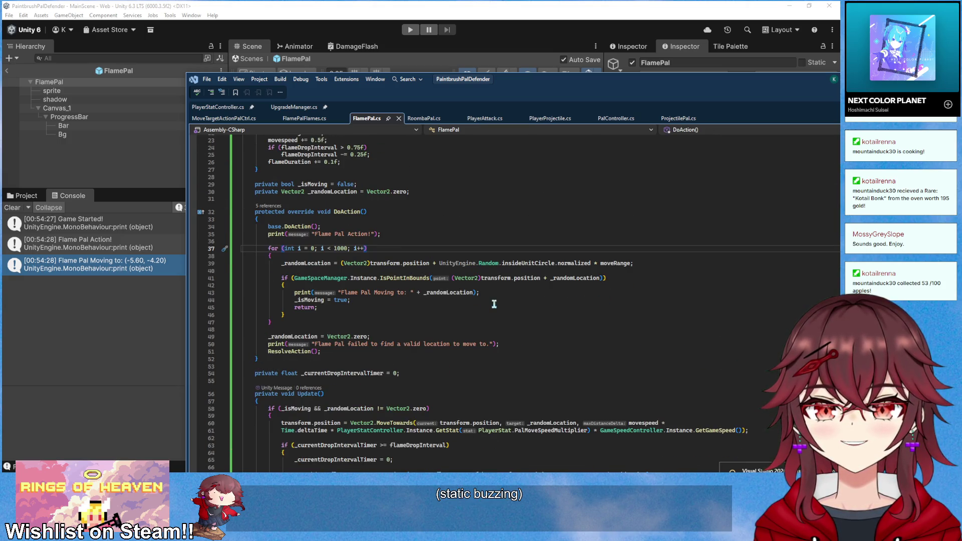
left_click(479, 266)
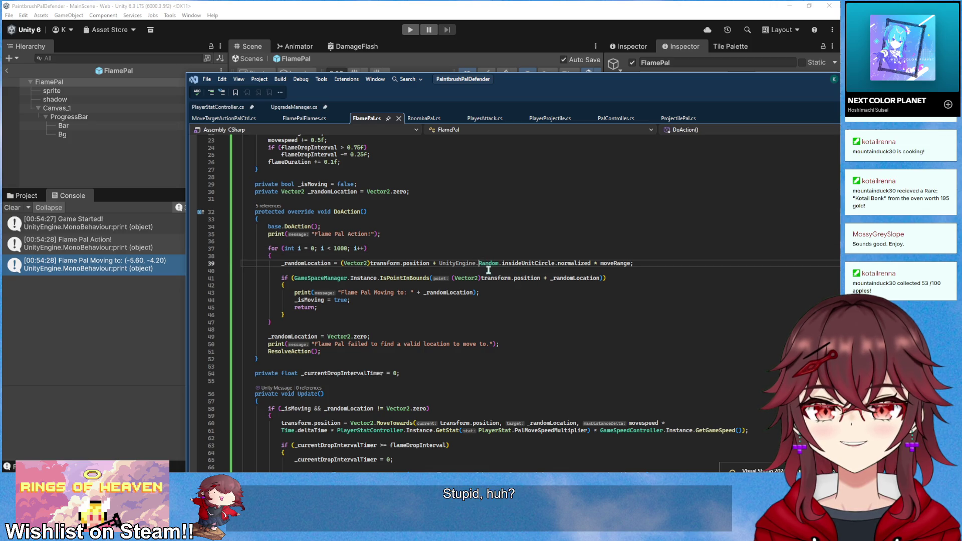
key("BackSpace")
key("BackSpace")
key("BackSpace")
left_click(546, 278)
key("BackSpace")
key("BackSpace")
key("BackSpace")
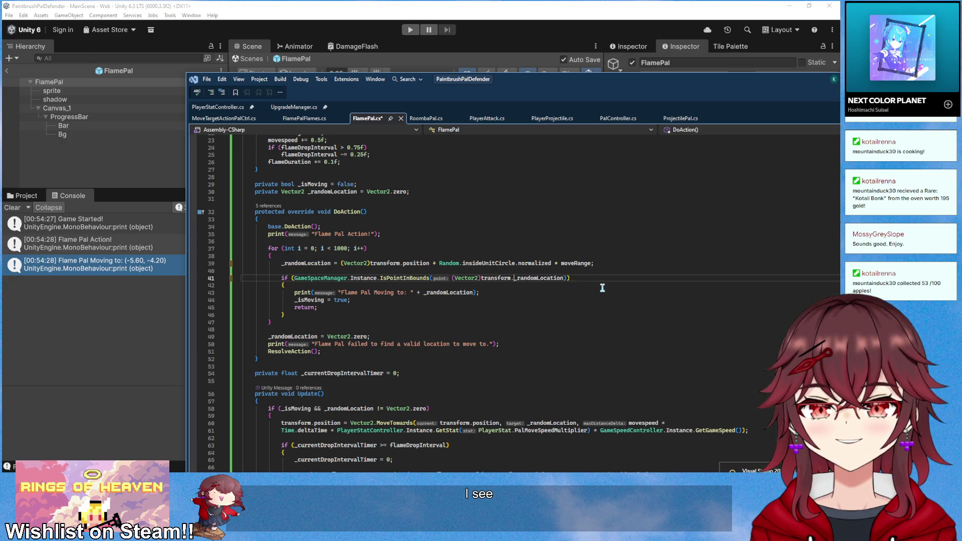
key("Down")
key("Down")
key("End")
scroll(449, 317, "down", 2)
Replace Vector2.zero with transform.position in the failure fallback on line 49
double_click(451, 249)
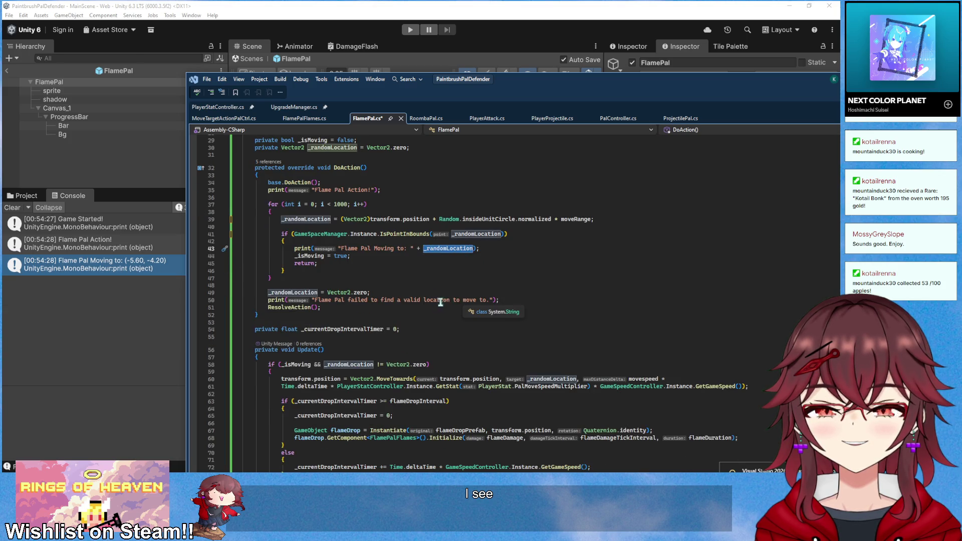
scroll(396, 302, "up", 1)
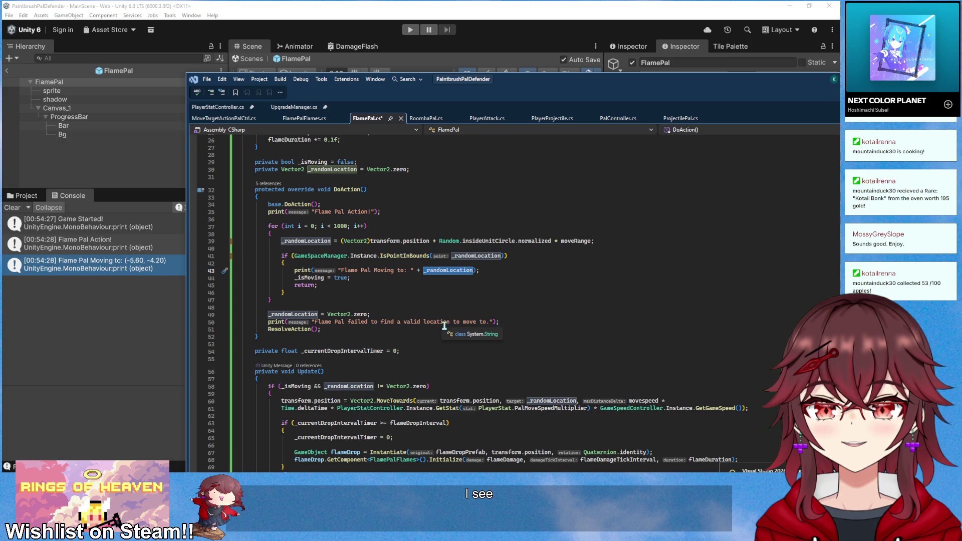
scroll(429, 330, "up", 1)
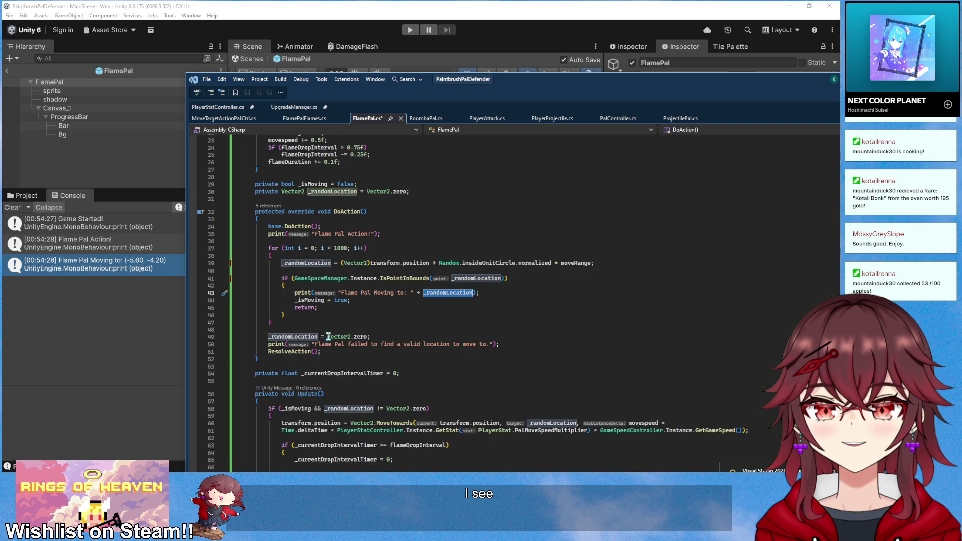
scroll(363, 234, "up", 1)
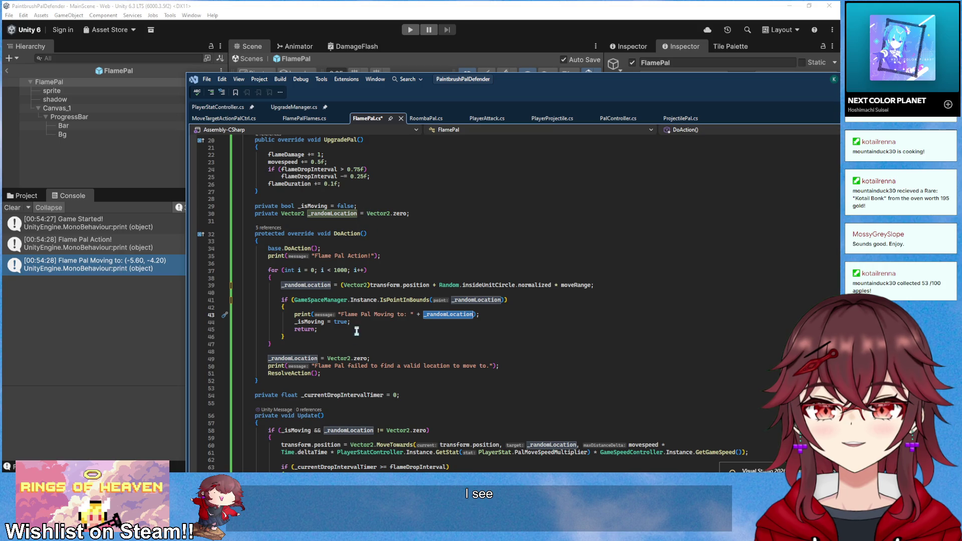
left_click_drag(328, 359, 369, 359)
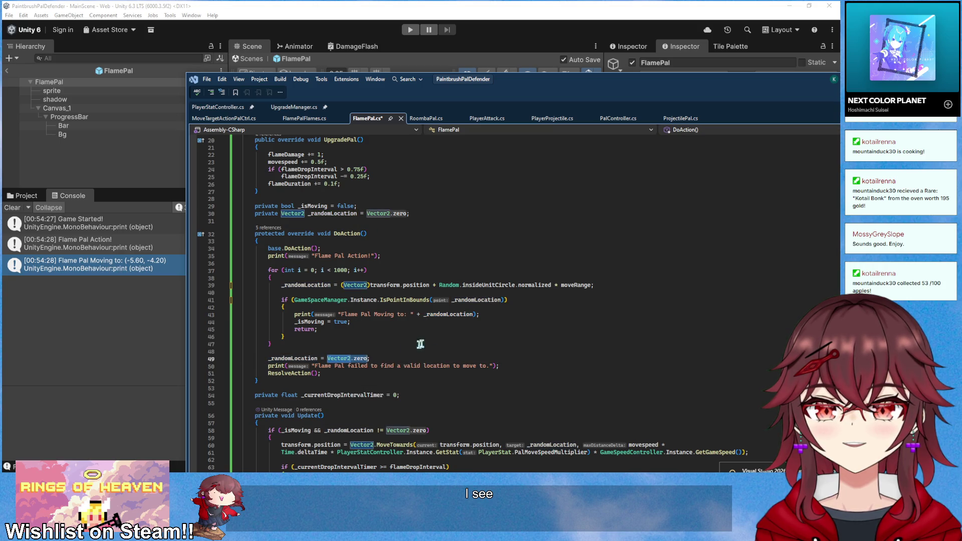
type("transform.position")
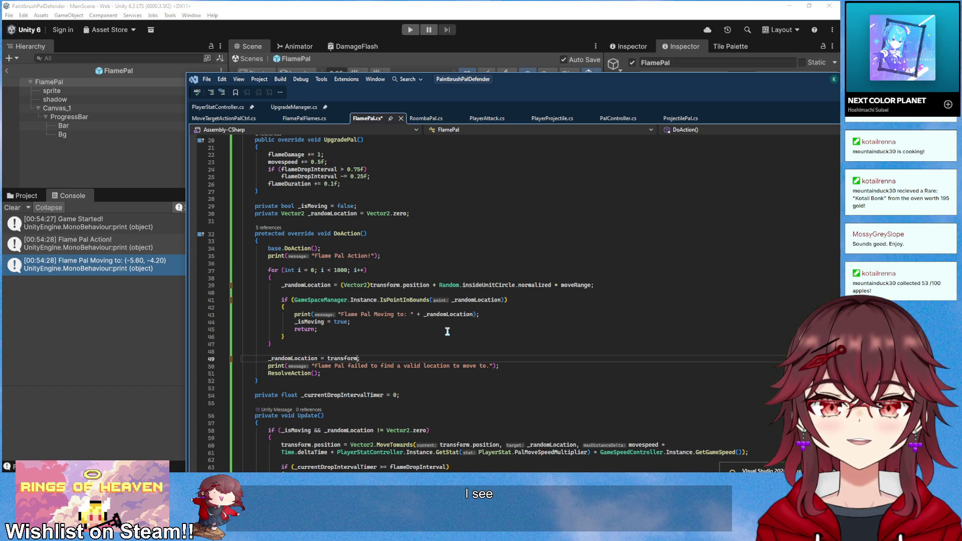
scroll(443, 286, "up", 2)
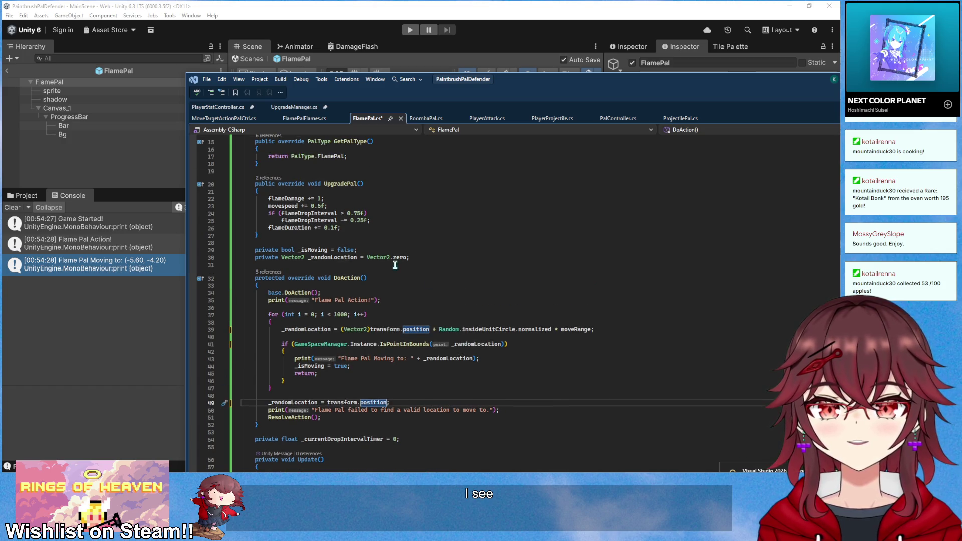
Try editing the field's Vector2.zero initializer, then undo back to Vector2.zero
left_click_drag(373, 259, 409, 259)
type("tr.p")
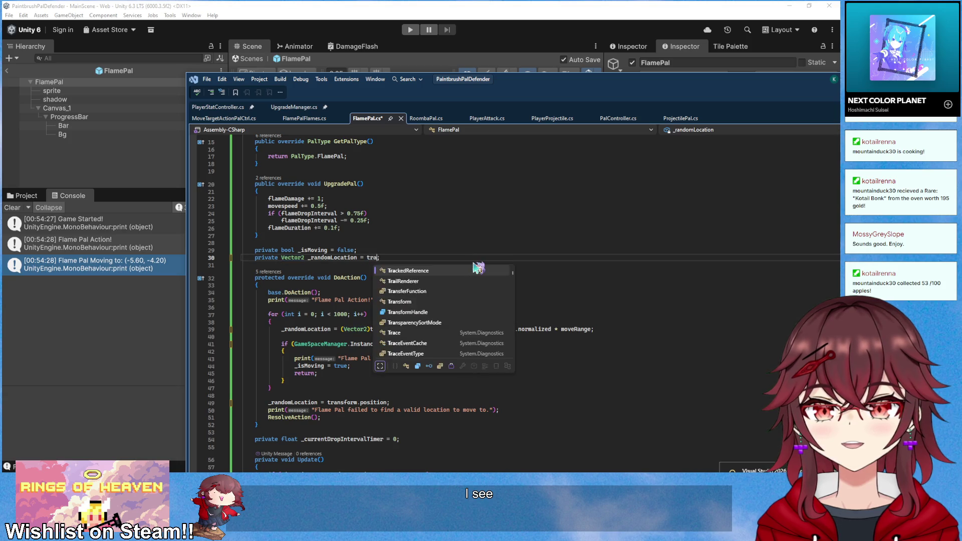
key("ctrl+shift+Left")
key("ctrl+shift+Left")
key("ctrl+shift+Left")
type("trans")
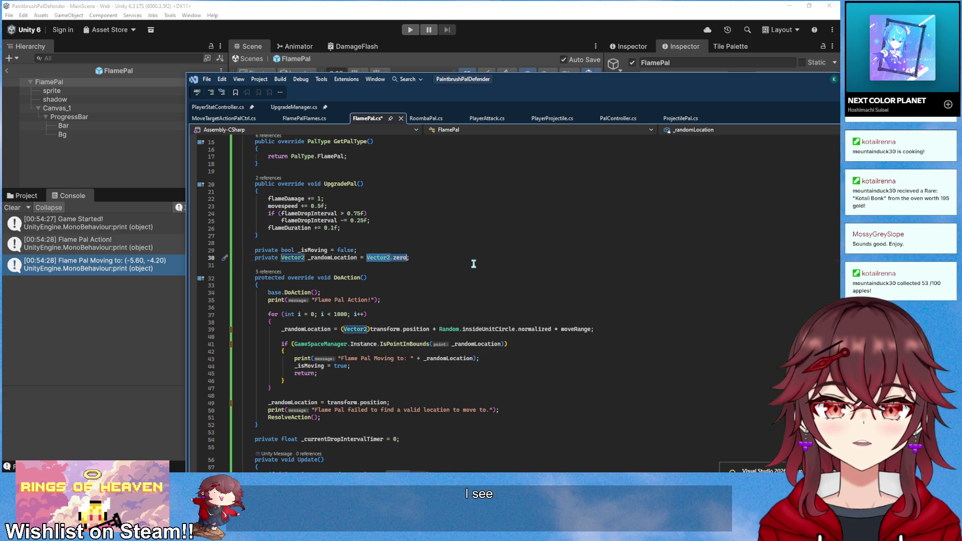
key("ctrl+z")
key("ctrl+z")
key("ctrl+z")
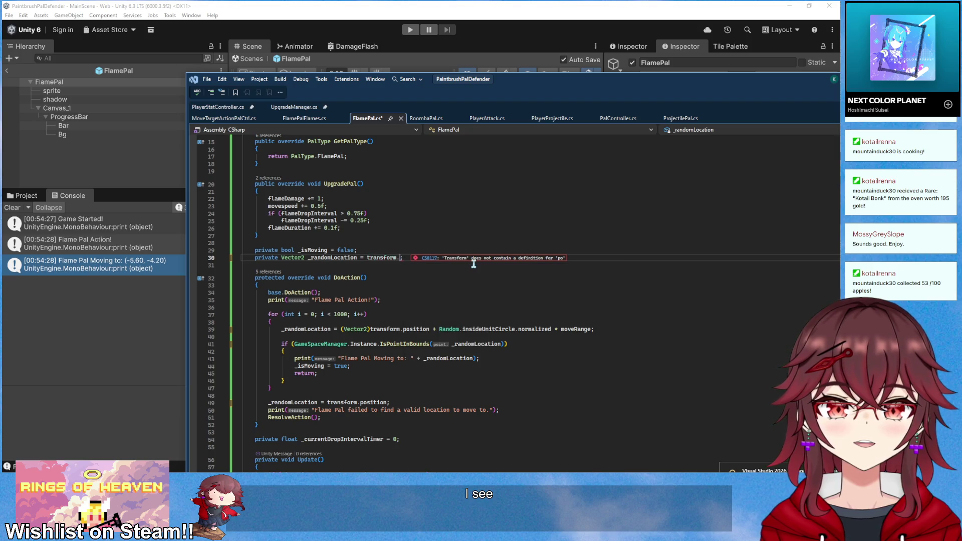
key("Up")
Replace Vector2.zero in Update's movement check with transform.position and save the script
scroll(401, 321, "up", 2)
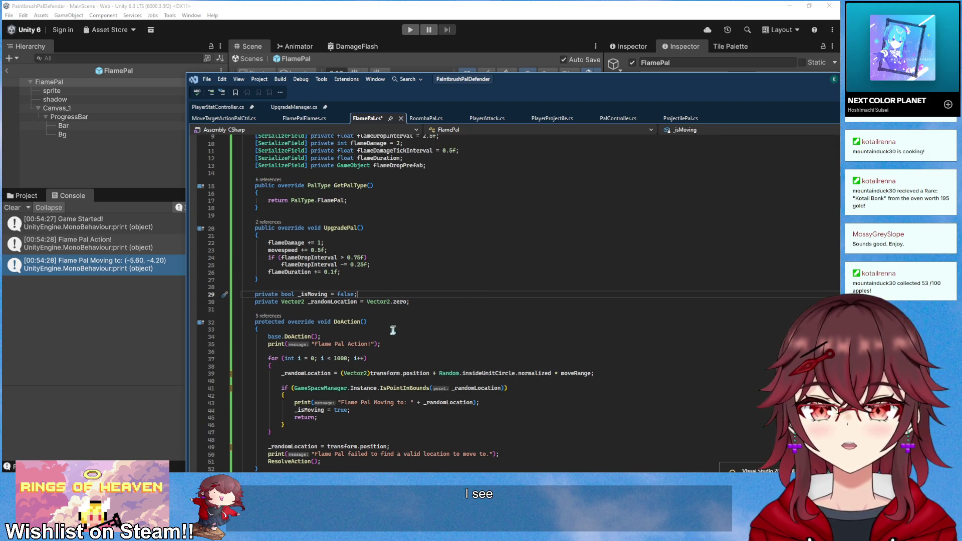
left_click(333, 302)
scroll(416, 316, "down", 3)
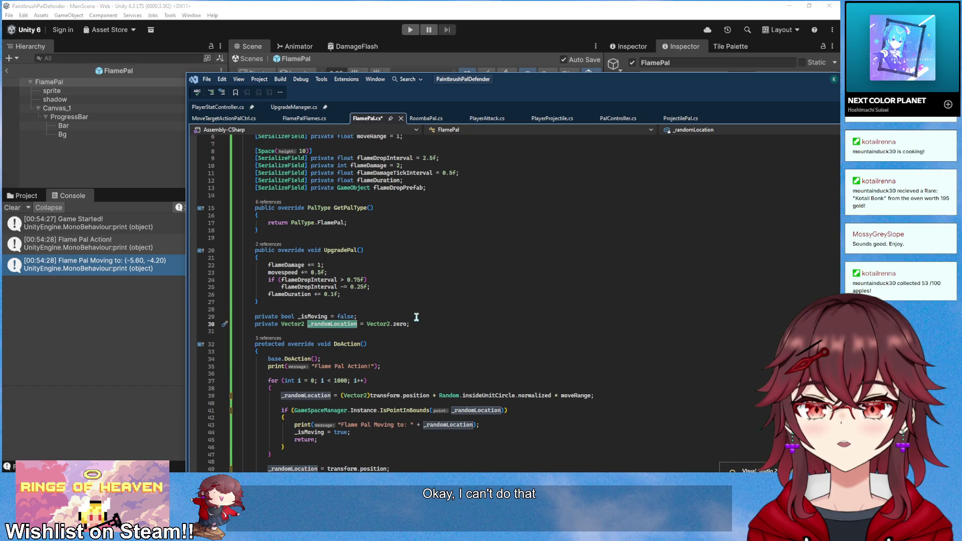
scroll(434, 328, "down", 4)
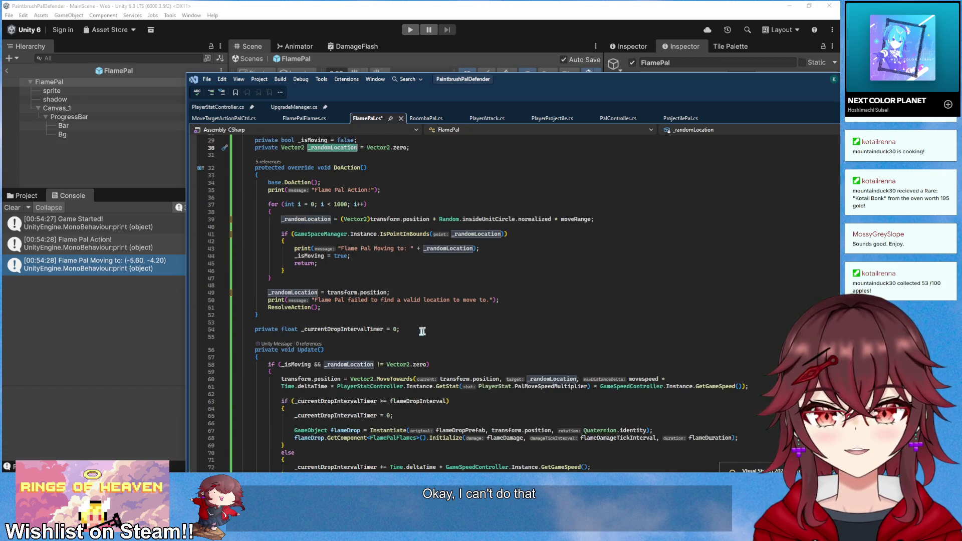
left_click_drag(328, 292, 388, 293)
key("ctrl+c")
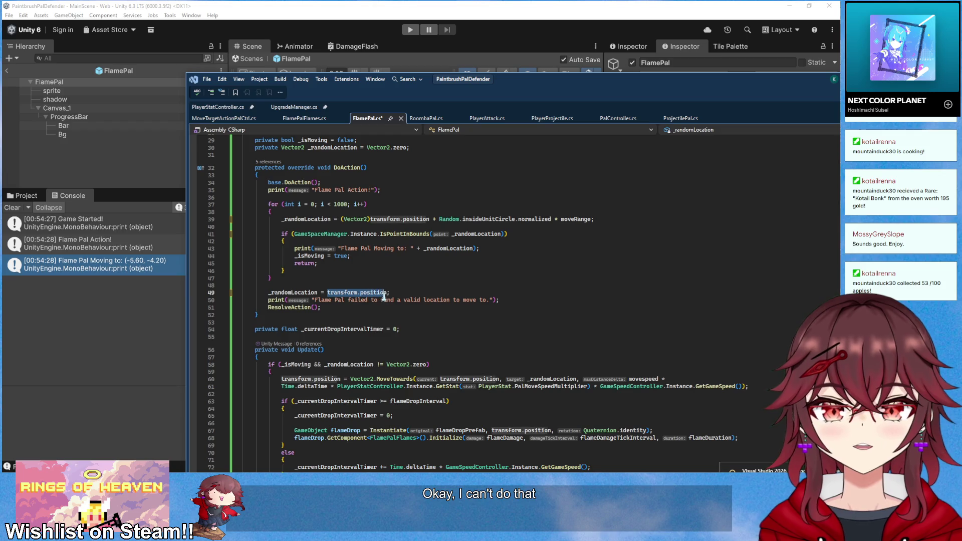
left_click_drag(387, 364, 429, 365)
key("ctrl+v")
left_click(462, 341)
key("ctrl+s")
scroll(459, 340, "down", 2)
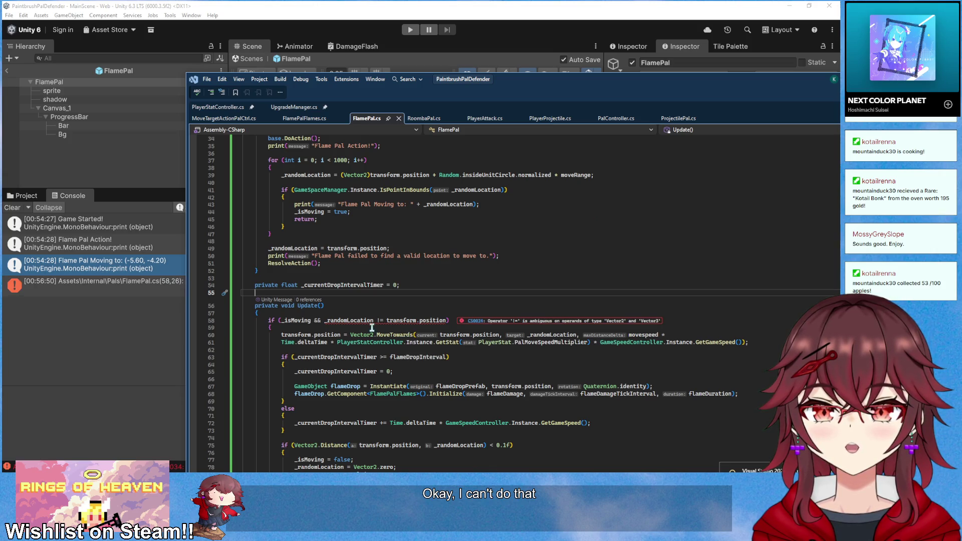
Cast transform.position to (Vector2) in the Update check on line 58 and save
left_click(389, 321)
type("(Vector2)")
key("Up")
key("Up")
key("ctrl+s")
Review the script's uses of _randomLocation, then return to the Unity editor
scroll(489, 320, "down", 2)
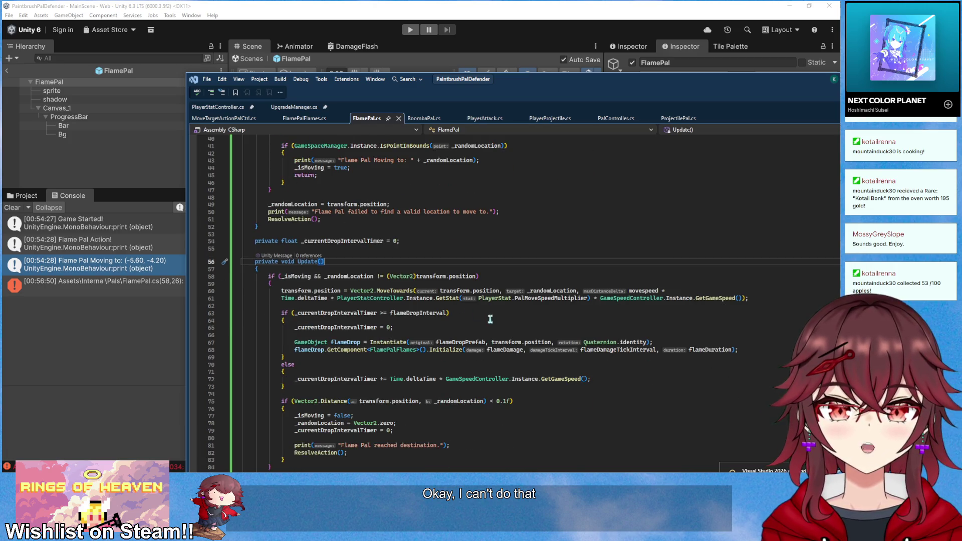
scroll(399, 316, "up", 13)
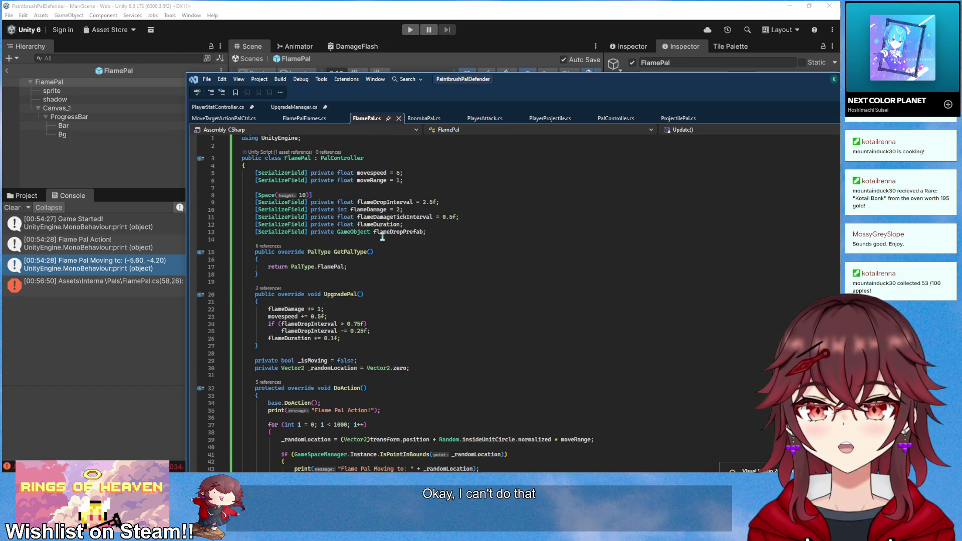
scroll(377, 314, "down", 2)
left_click(333, 324)
scroll(351, 326, "down", 5)
scroll(457, 346, "down", 4)
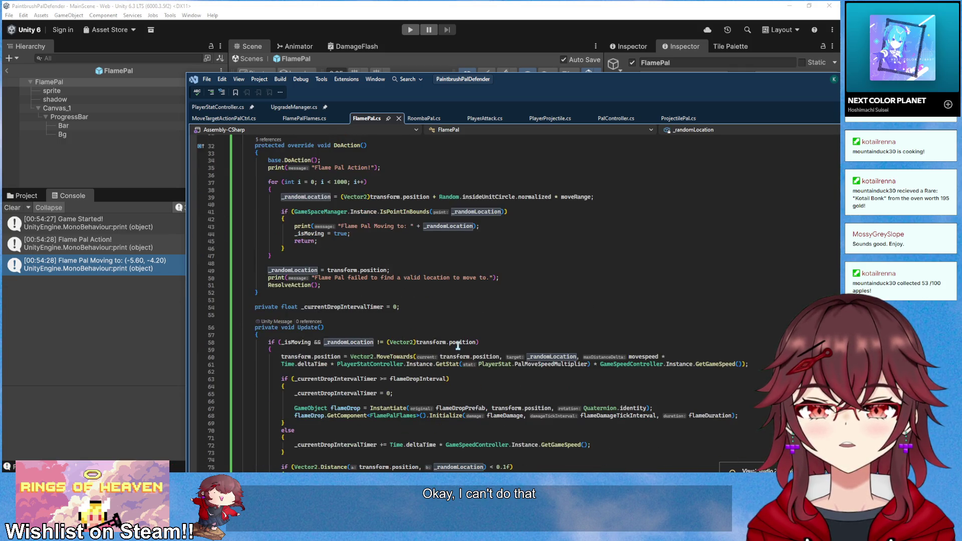
scroll(457, 345, "down", 1)
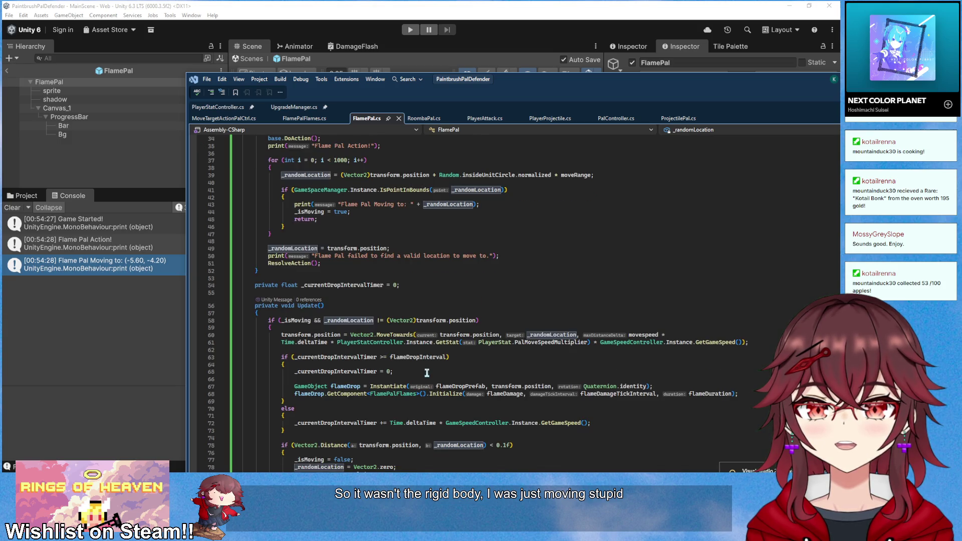
scroll(427, 373, "down", 3)
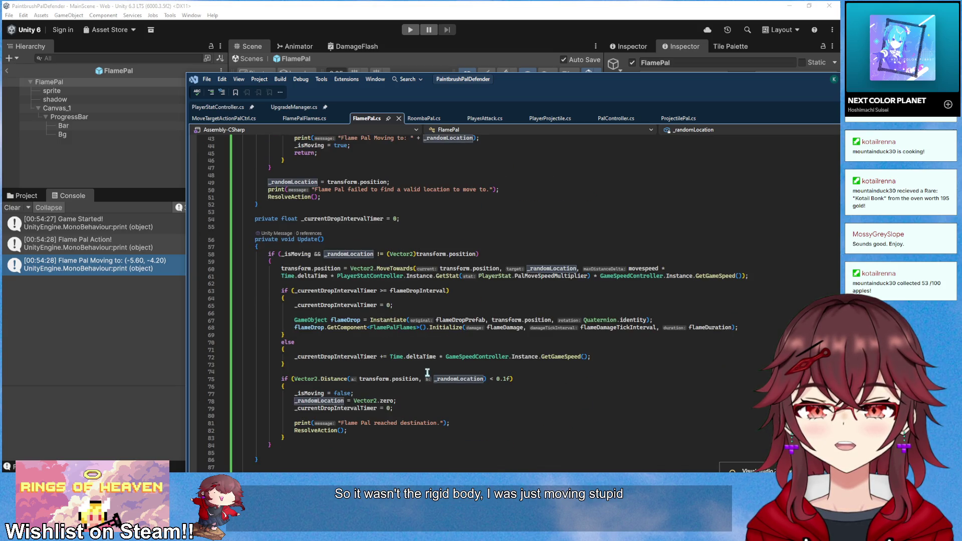
left_click(429, 5)
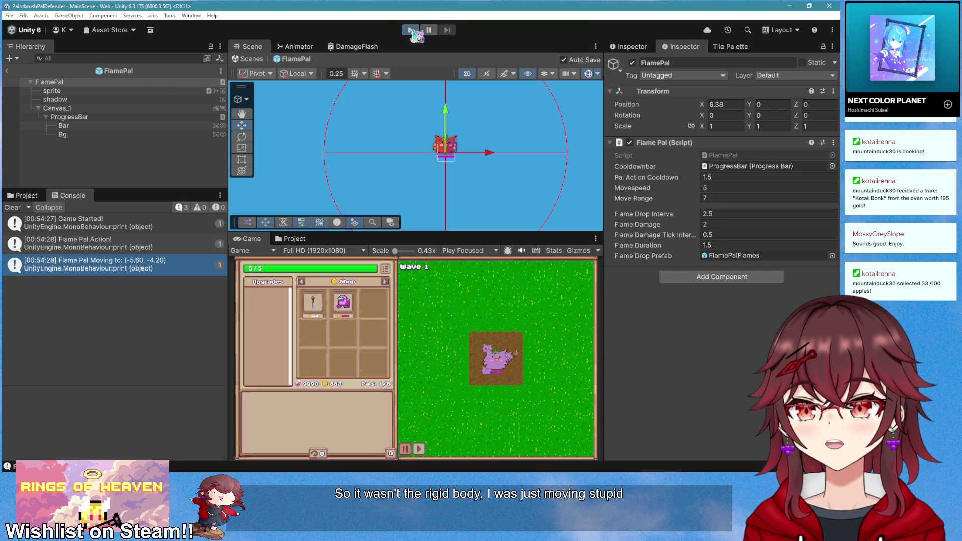
Play-test wave 1 watching the Flame Pal, stop the game, and return to FlamePal.cs
left_click(411, 30)
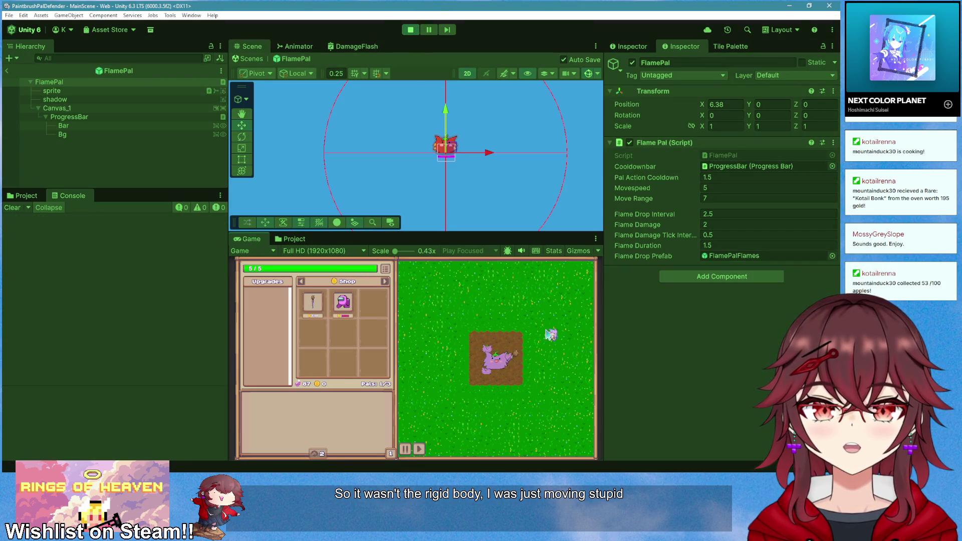
left_click(322, 419)
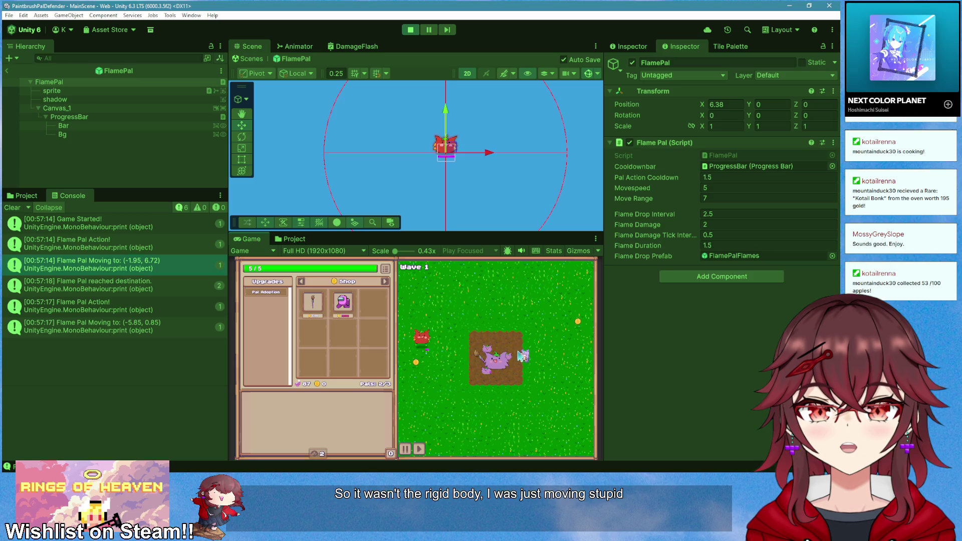
left_click(411, 30)
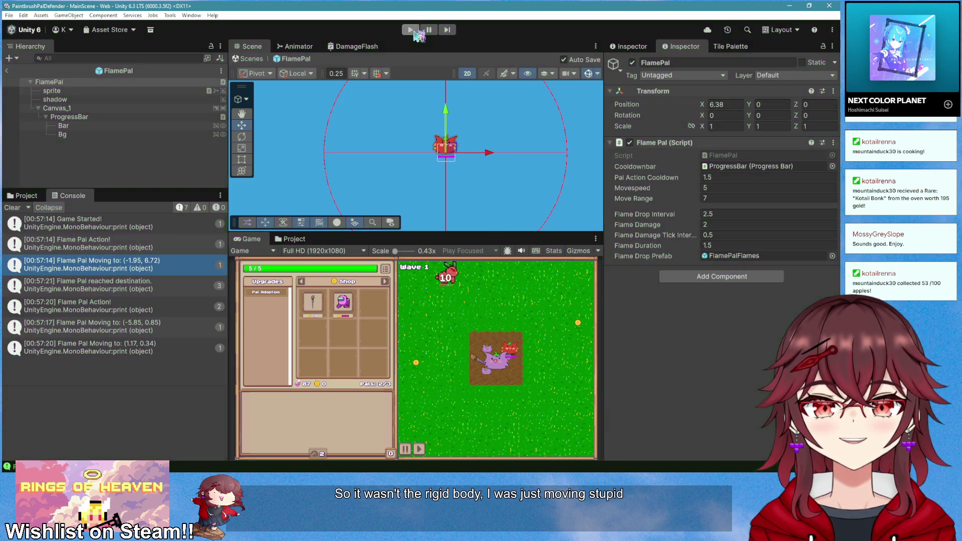
key("alt+Tab")
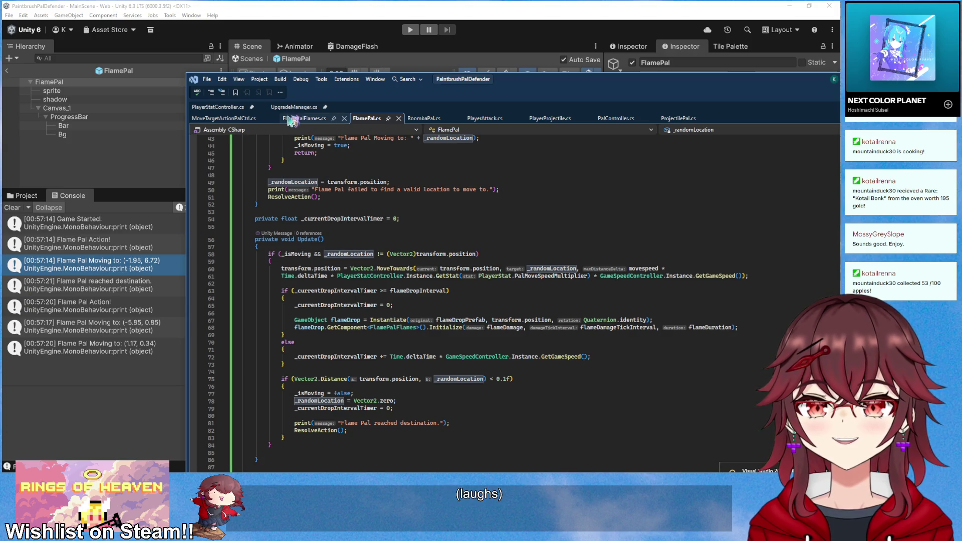
Reposition the Visual Studio window and locate _currentDropIntervalTimer's uses in Update()
left_click(290, 121)
left_click(288, 103)
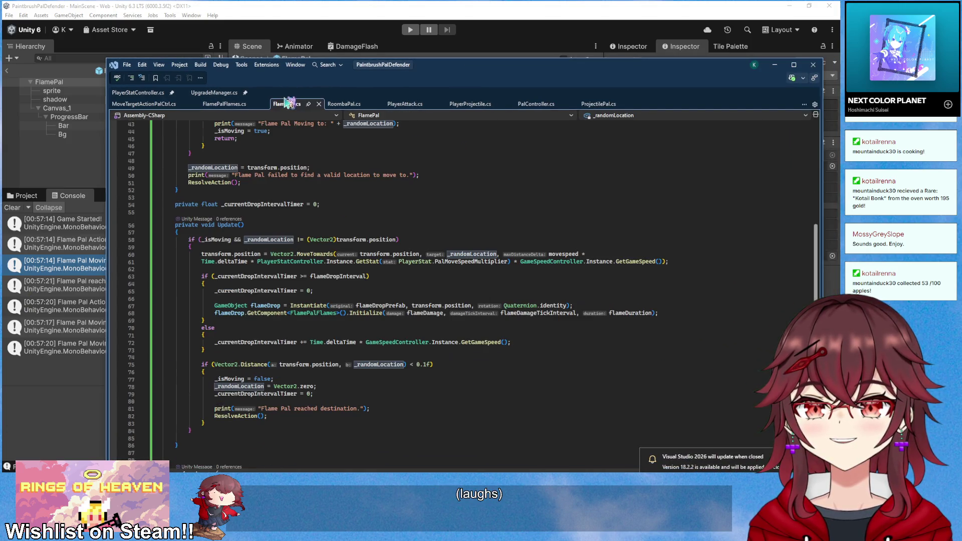
left_click(363, 224)
scroll(337, 278, "up", 4)
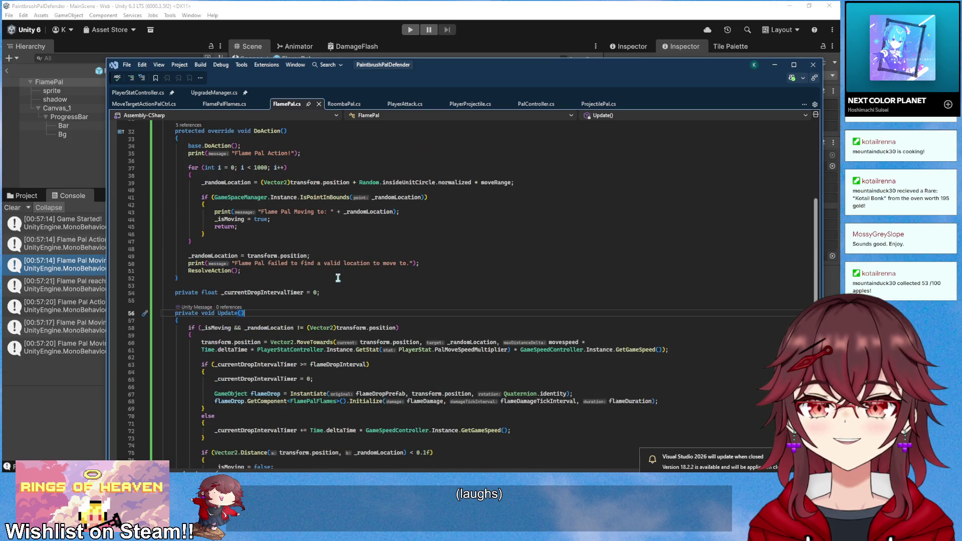
scroll(339, 278, "down", 3)
left_click(273, 313)
scroll(388, 343, "up", 2)
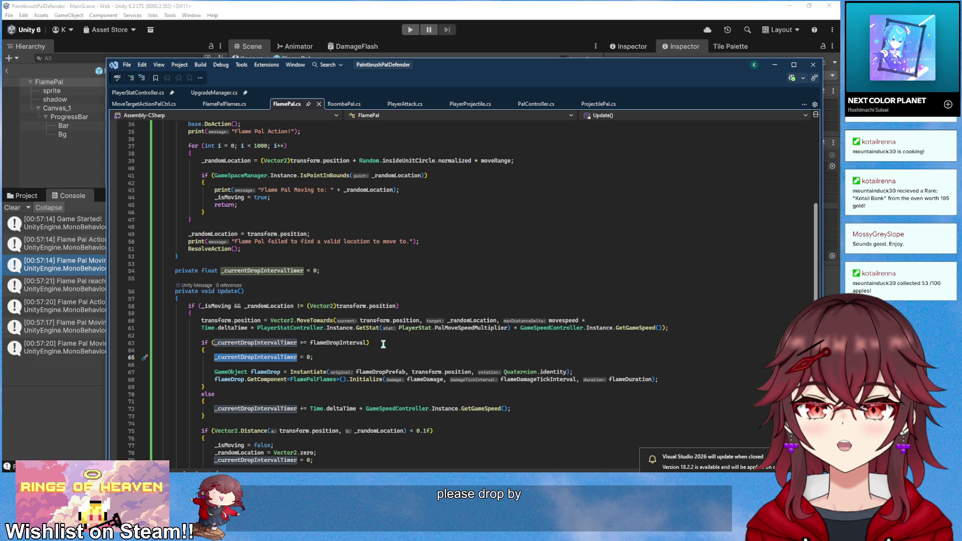
scroll(383, 344, "down", 1)
Add a 'Flame Pal dropped flames at' print with the position in Update()
left_click(383, 344)
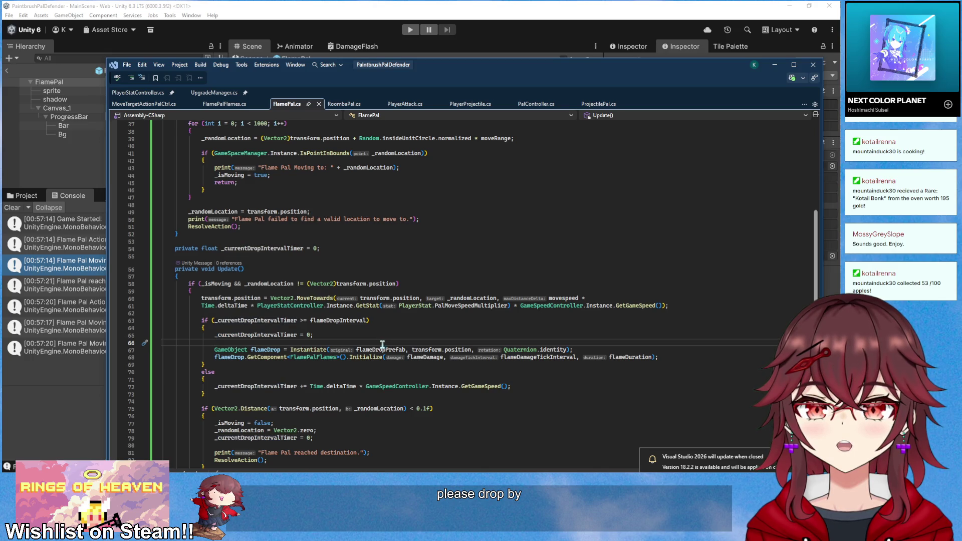
key("Return")
type("print(\"Flame Pal dropped flames at: \" + transform.position);")
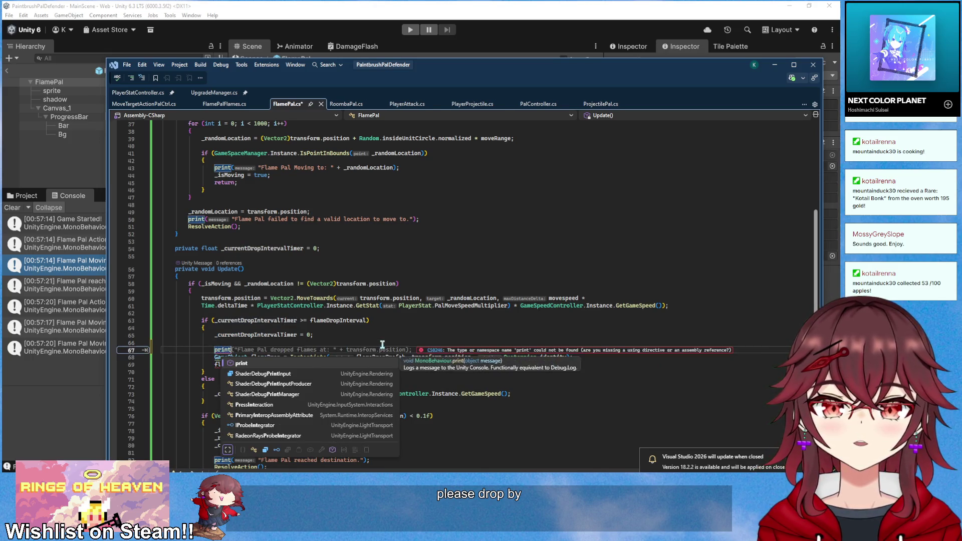
key("Tab")
Delete the reached-destination and failed-to-find-location print lines
scroll(382, 344, "down", 2)
left_click(397, 418)
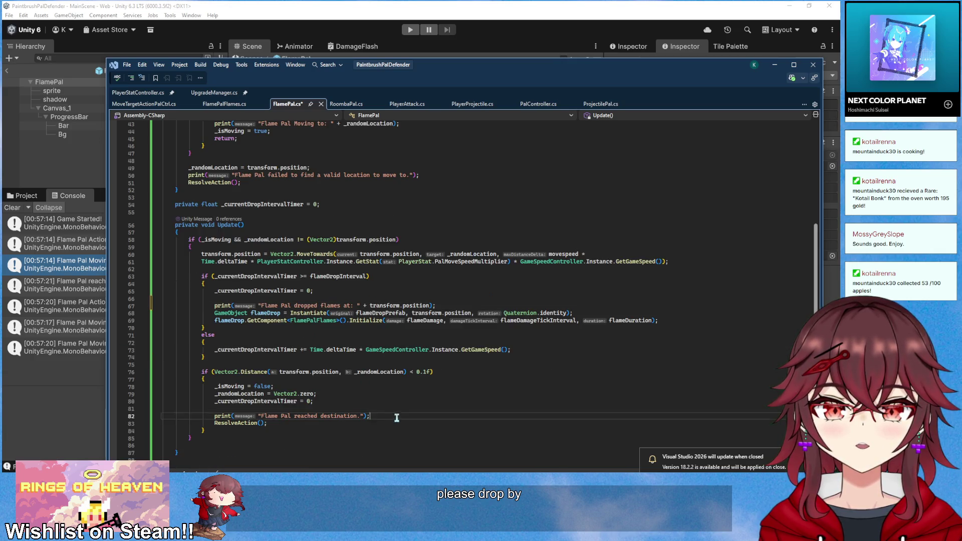
left_click_drag(397, 418, 398, 404)
key("Return")
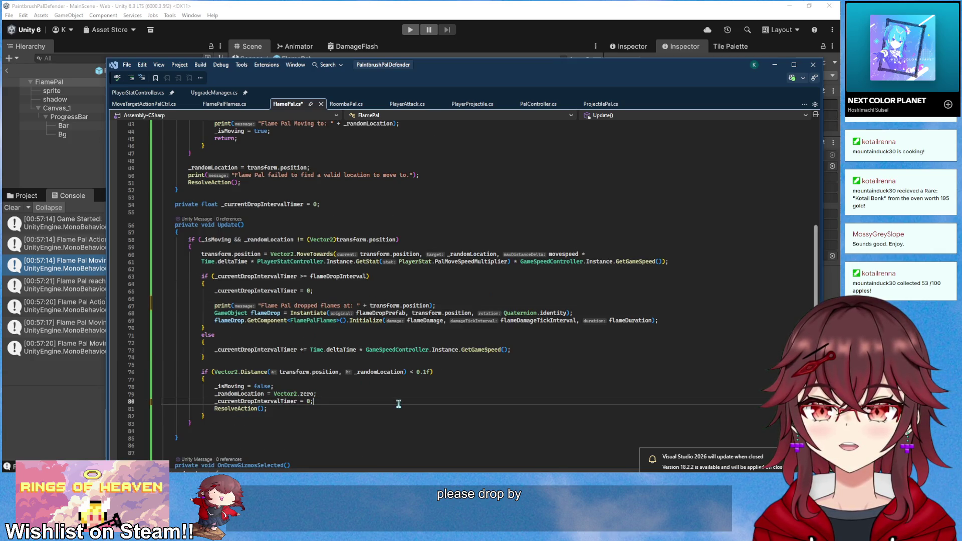
scroll(398, 403, "up", 4)
left_click_drag(432, 264, 415, 230)
key("BackSpace")
Delete the 'Flame Pal Moving to' and 'Flame Pal Action!' print lines
scroll(434, 260, "up", 1)
key("BackSpace")
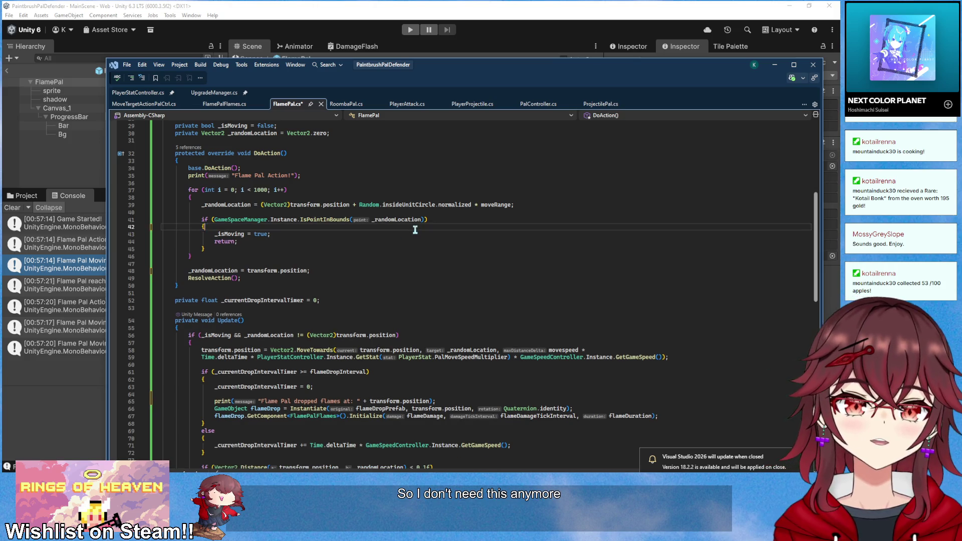
left_click_drag(321, 176, 316, 171)
key("BackSpace")
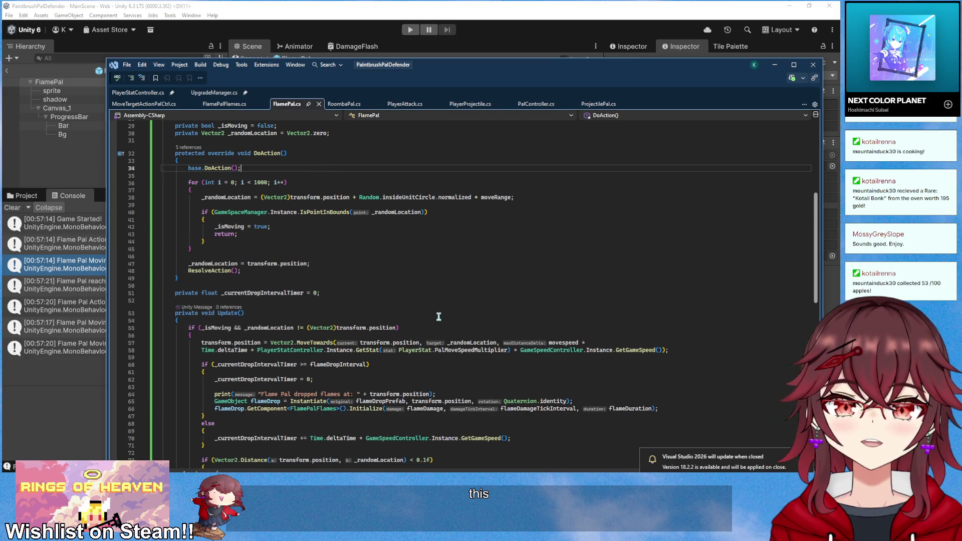
scroll(439, 316, "down", 3)
left_click_drag(211, 333, 343, 342)
left_click(341, 357)
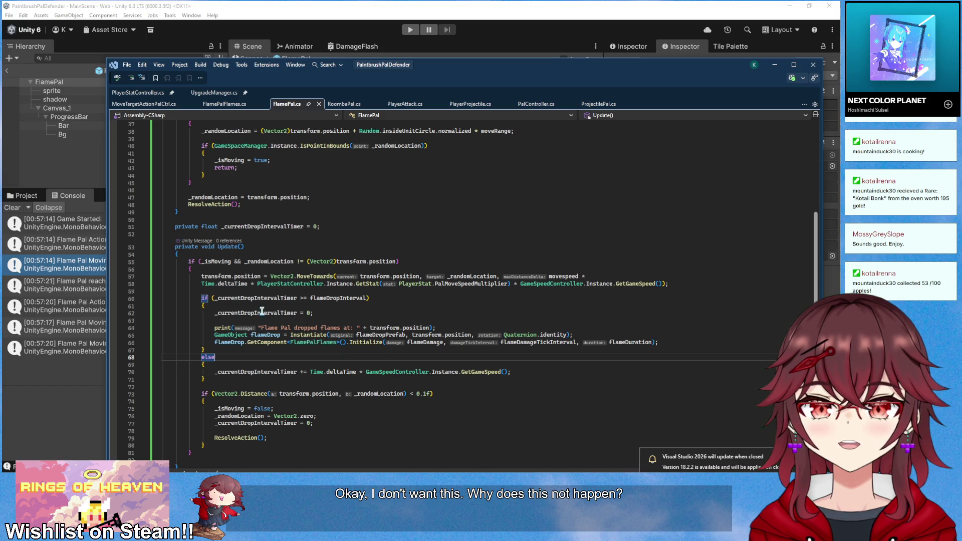
Check flameDropInterval's declaration, then delete the timer reset from the reached-destination block
left_click(338, 298, "ctrl")
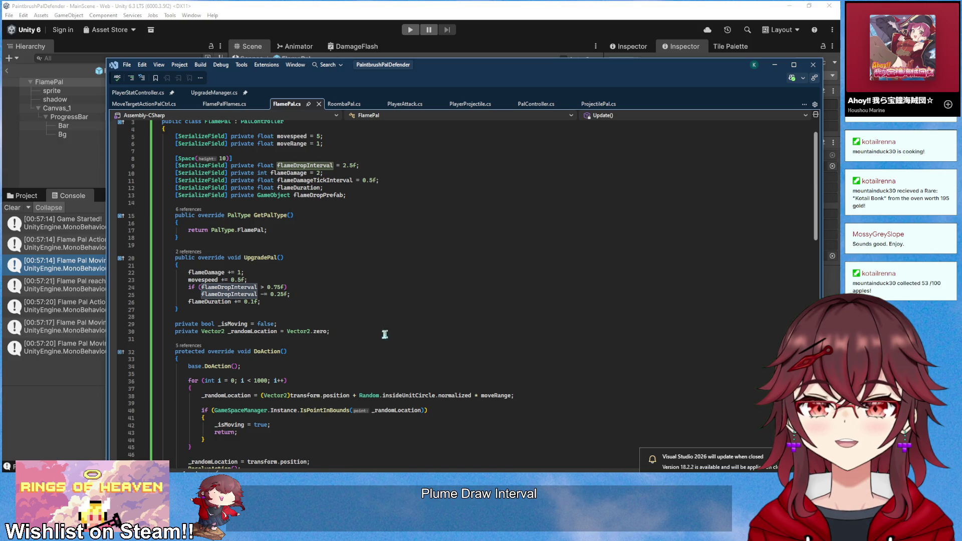
key("ctrl+minus")
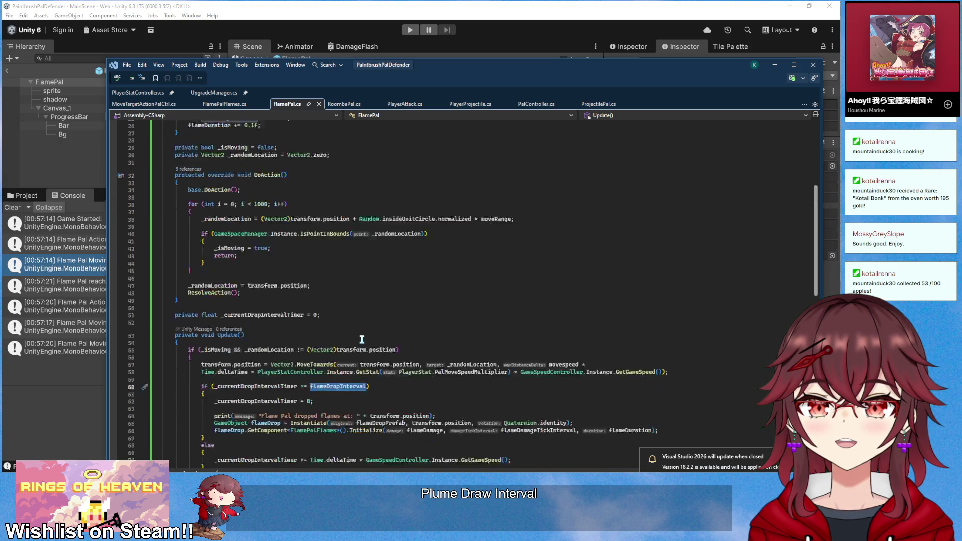
left_click(362, 340)
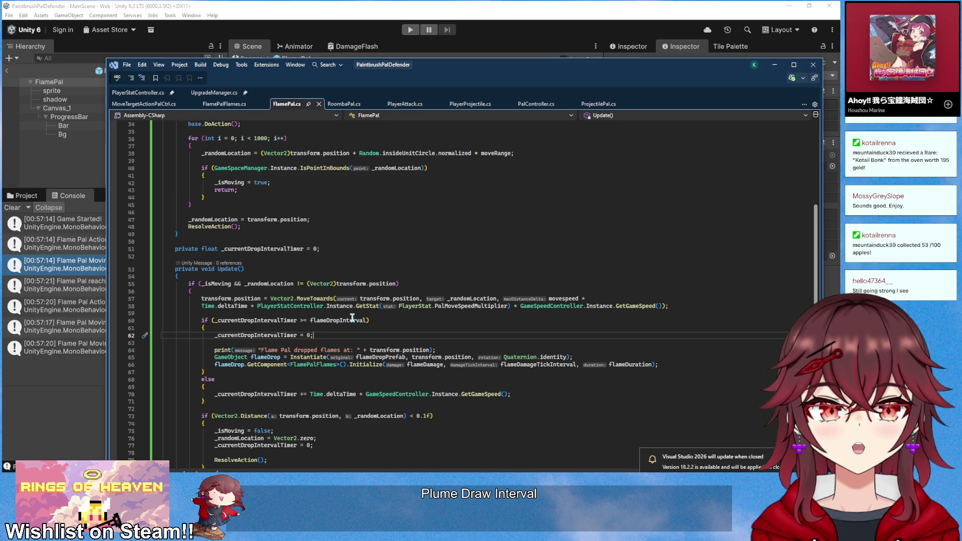
scroll(352, 317, "down", 2)
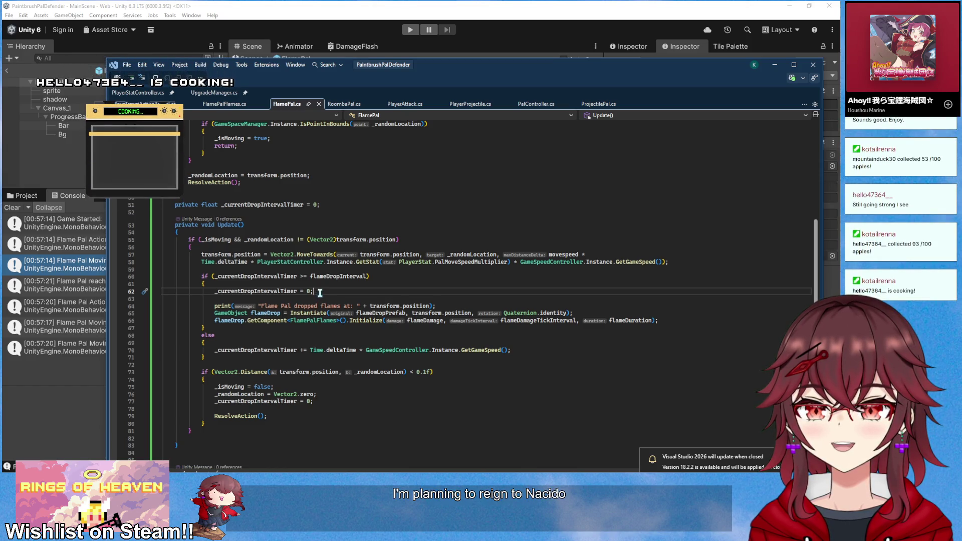
key("shift+Home")
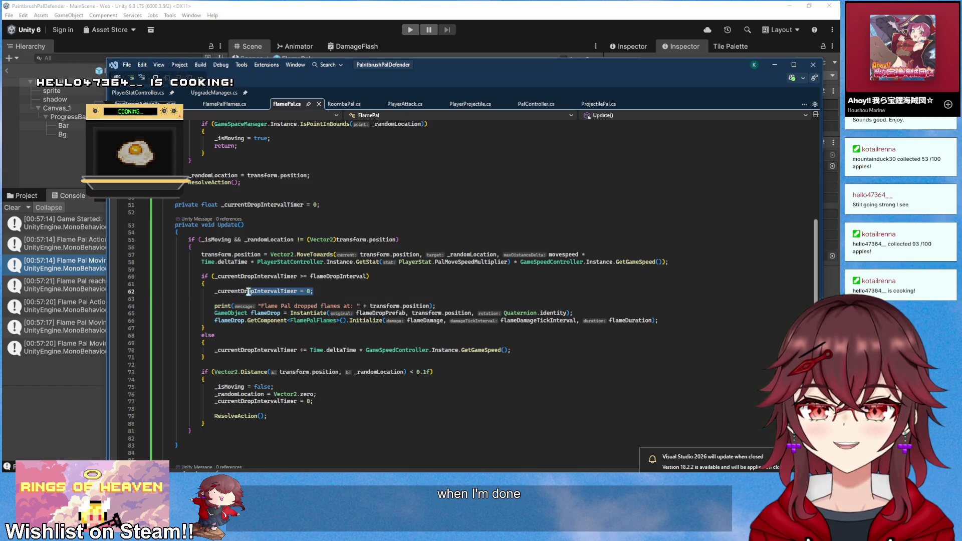
left_click(352, 296)
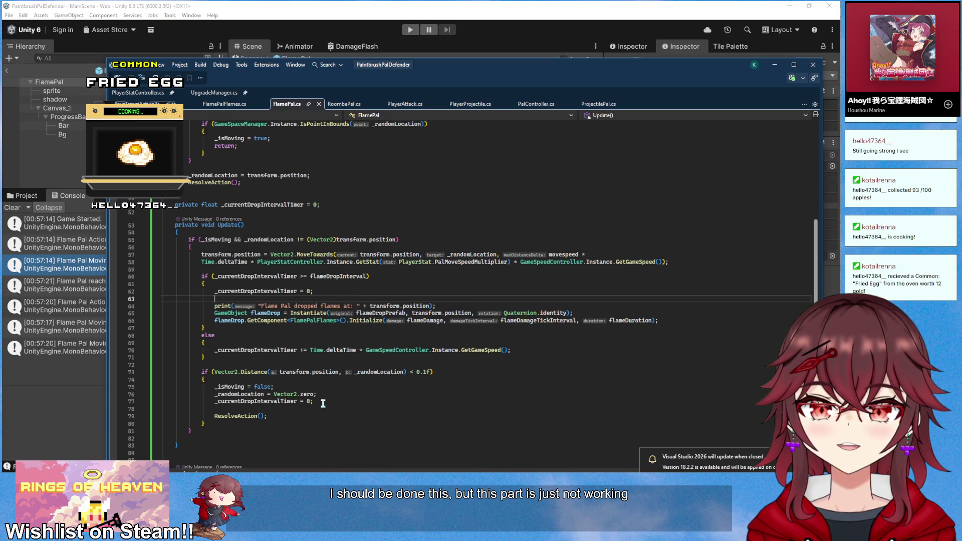
left_click_drag(314, 401, 215, 401)
key("ctrl+c")
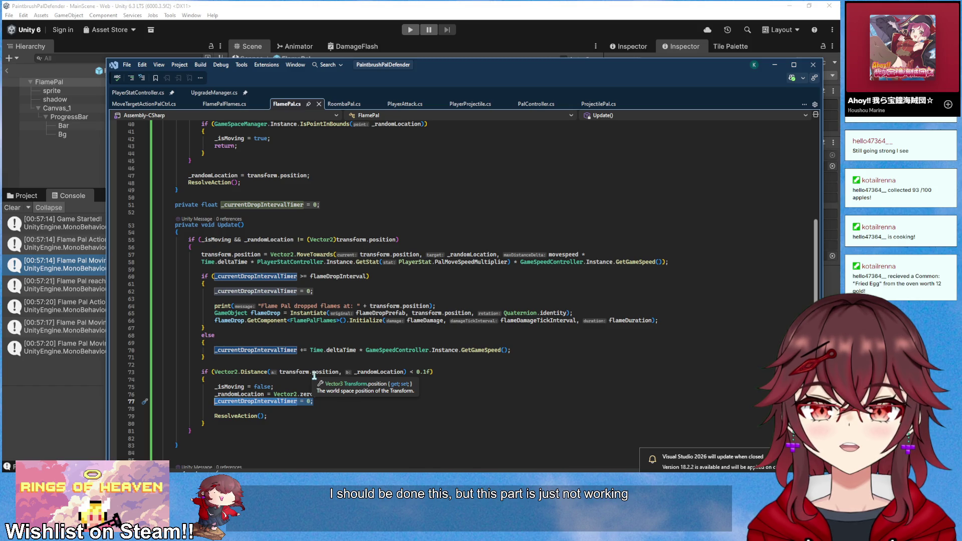
key("BackSpace")
scroll(335, 324, "up", 6)
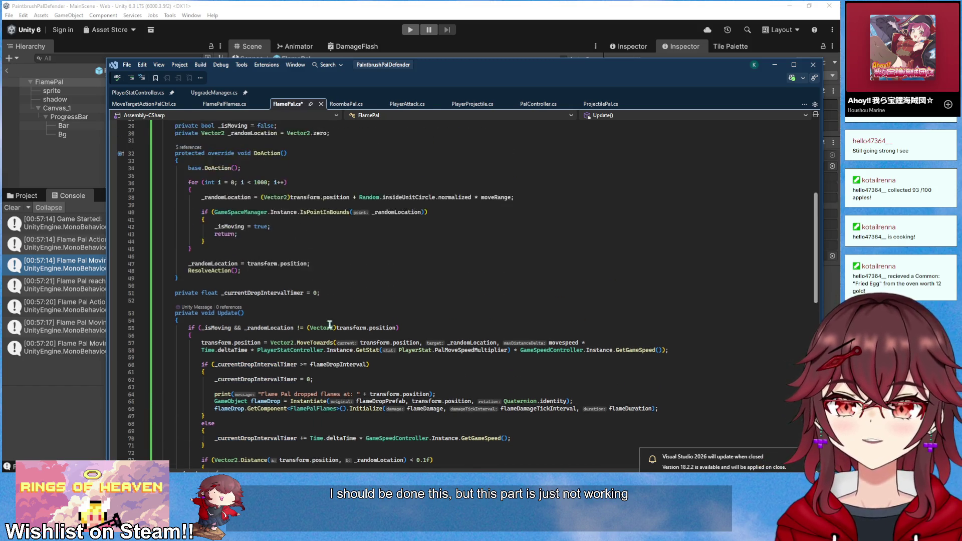
Paste the drop timer reset after base.DoAction() in DoAction(), then undo it
left_click(265, 216)
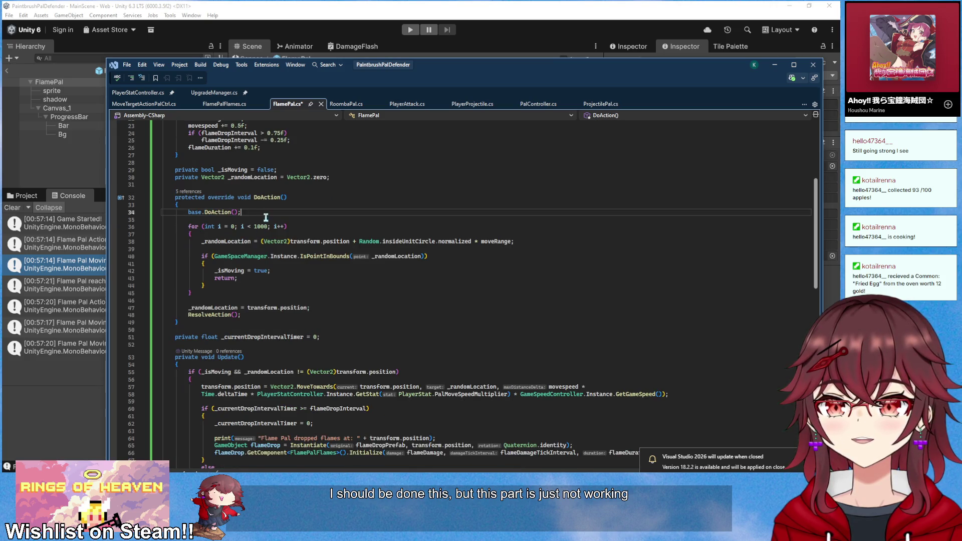
key("Return")
key("Return")
key("ctrl+v")
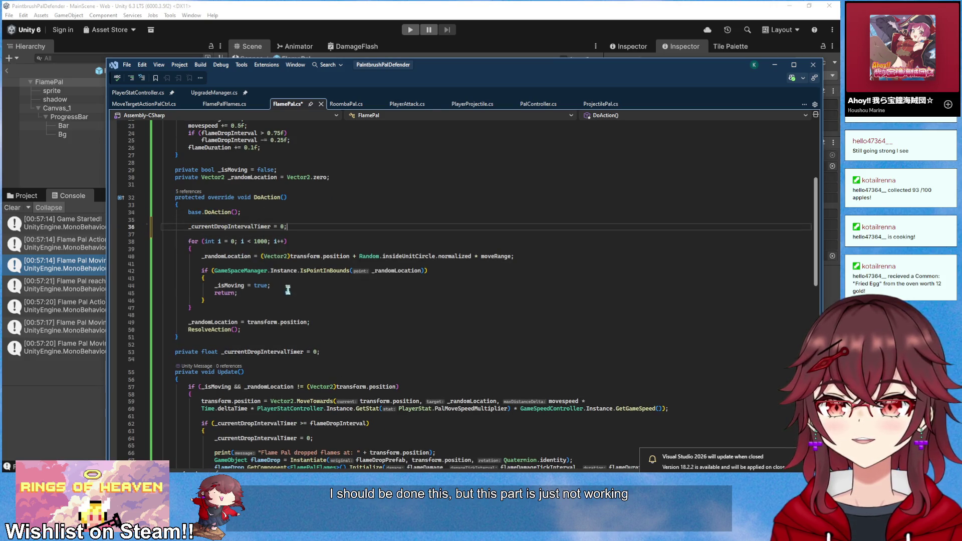
scroll(288, 290, "down", 7)
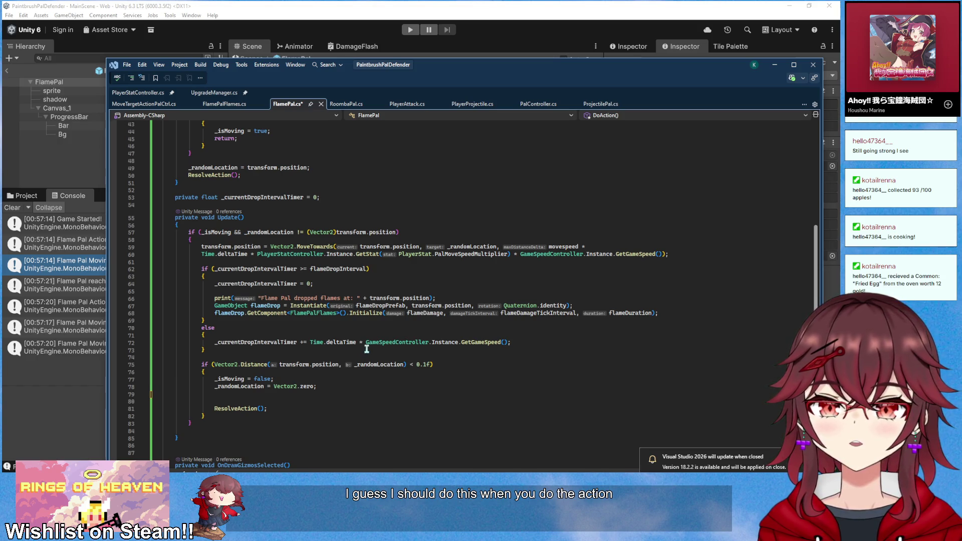
scroll(367, 350, "up", 14)
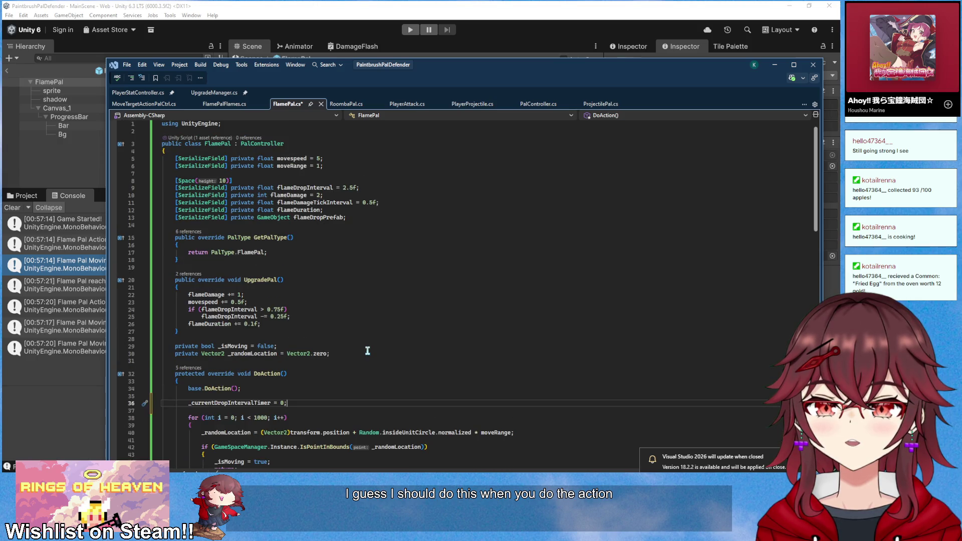
scroll(367, 350, "down", 7)
key("ctrl+z")
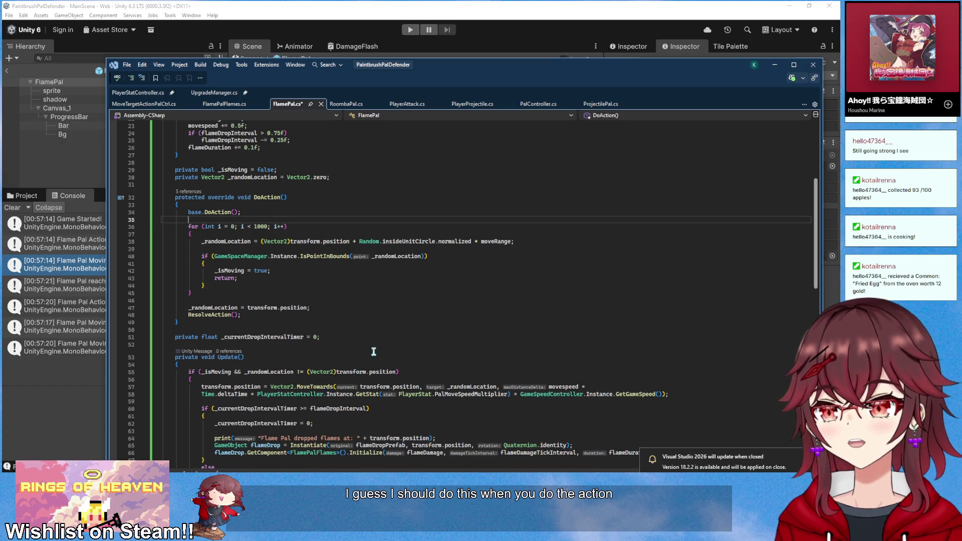
scroll(373, 352, "down", 7)
key("ctrl+z")
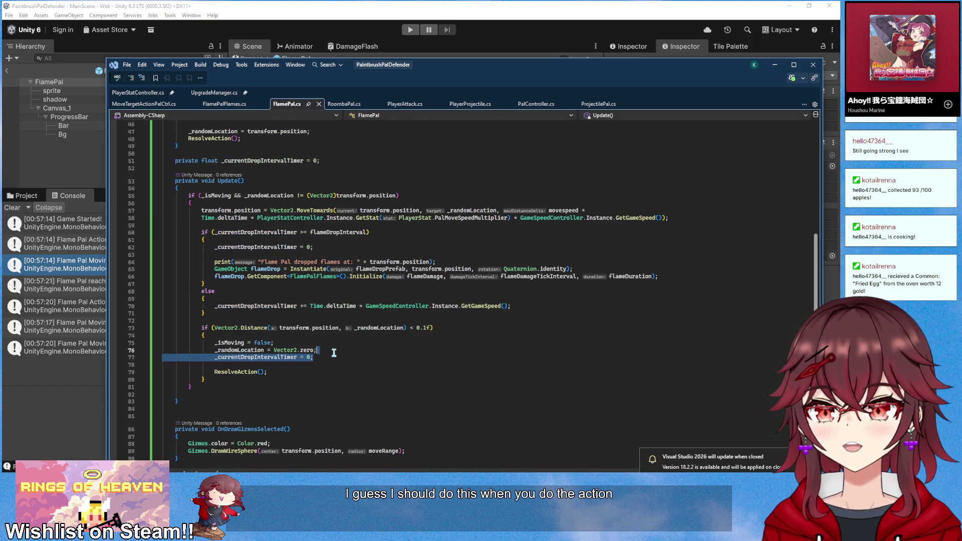
Remove the reached-destination timer reset again, review the script, and return to Unity
key("ctrl+x")
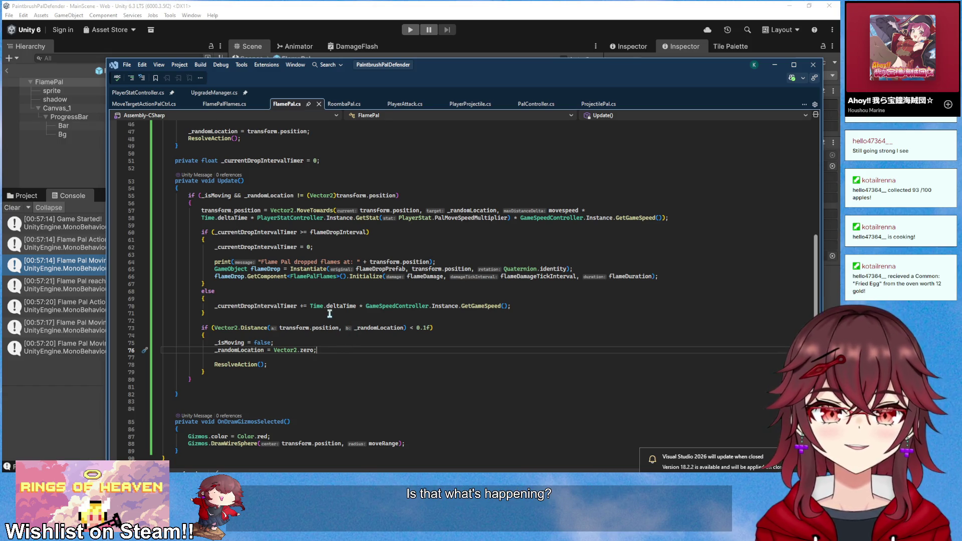
scroll(330, 311, "up", 13)
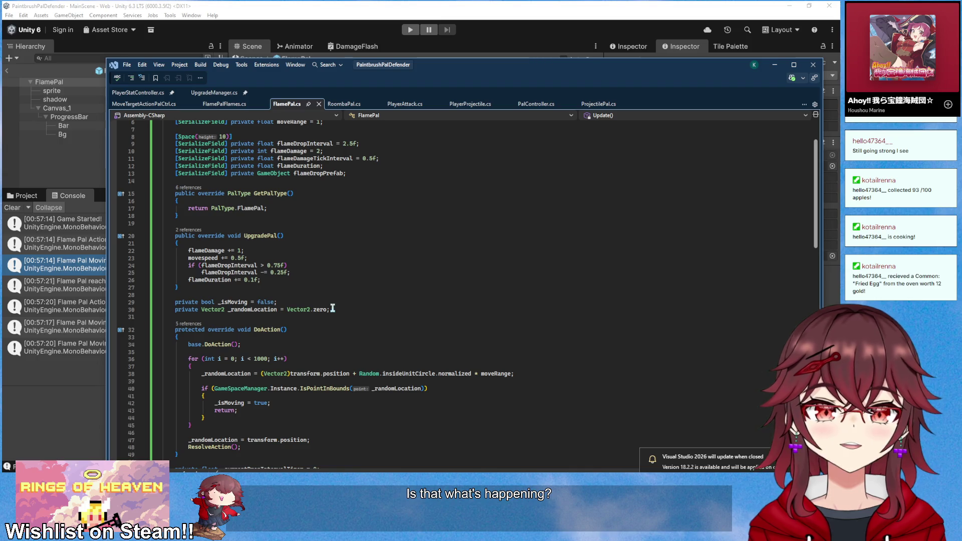
scroll(332, 308, "down", 11)
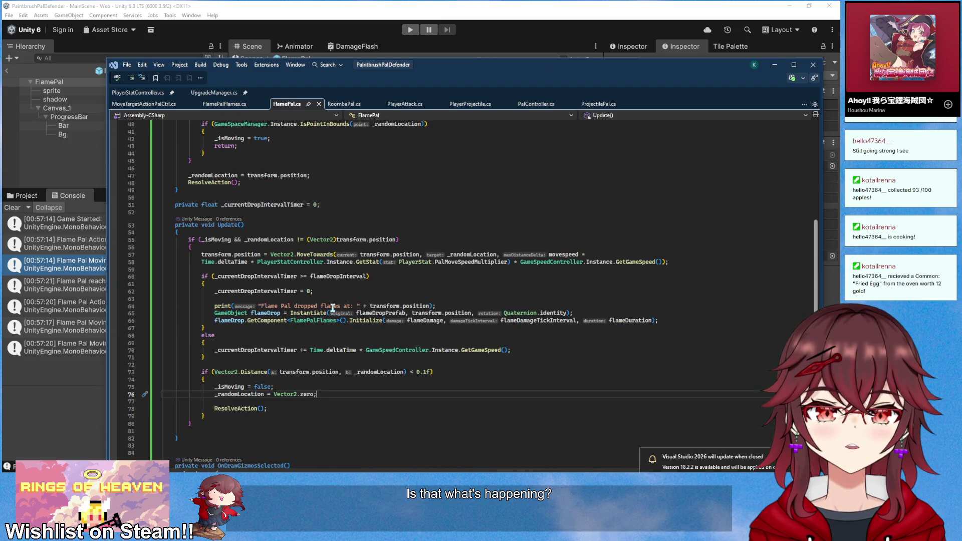
scroll(333, 307, "up", 1)
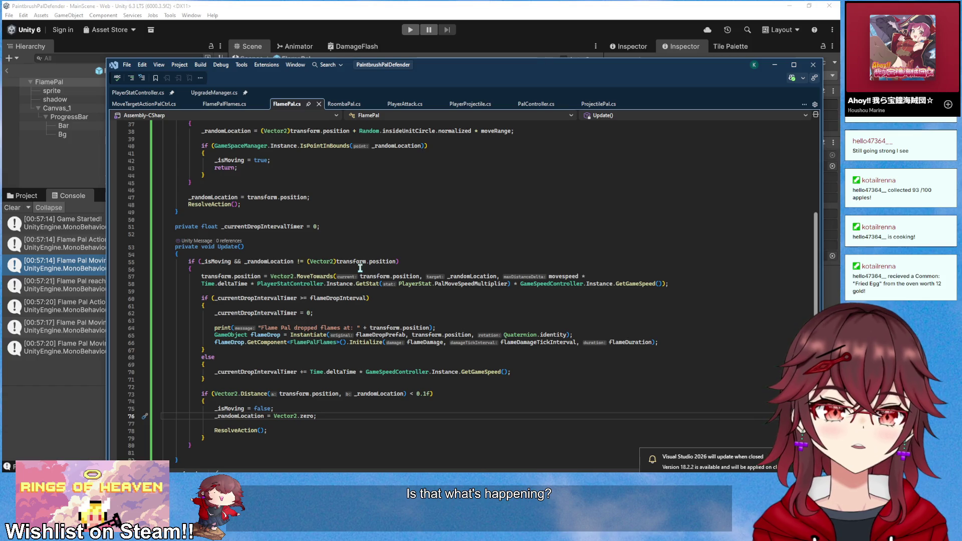
scroll(360, 268, "up", 7)
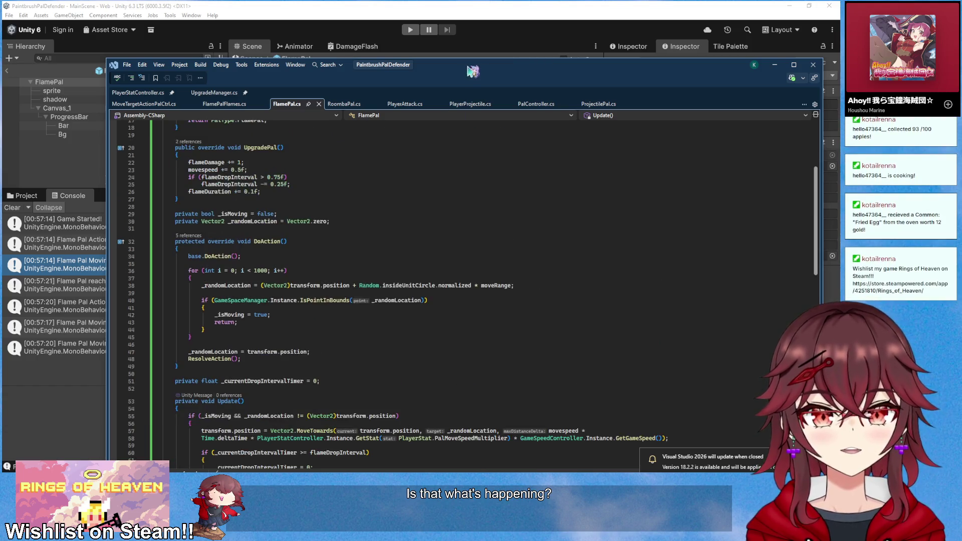
left_click(775, 64)
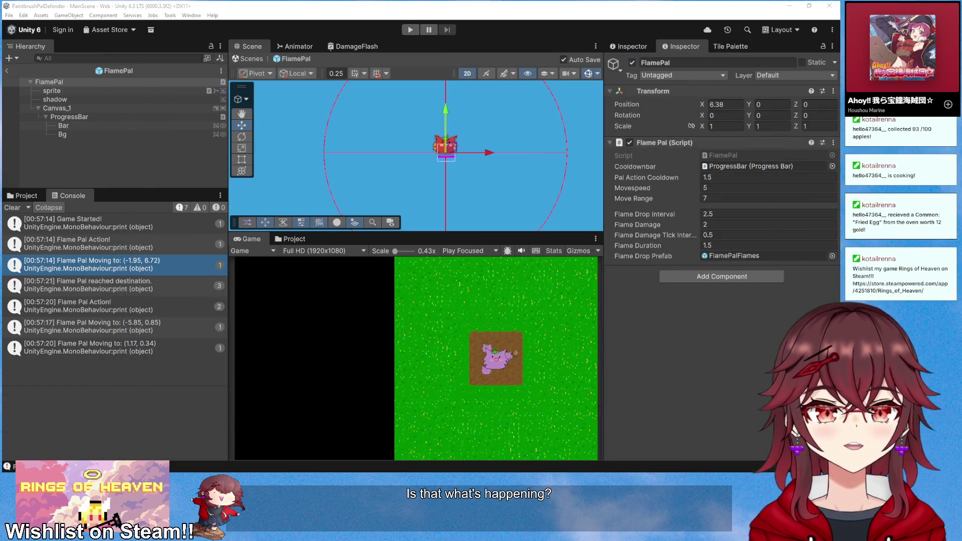
Set Flame Drop Interval to 1.5, then play-test Wave 1 with an adopted Flame Pal moved onto the grass
left_click(749, 217)
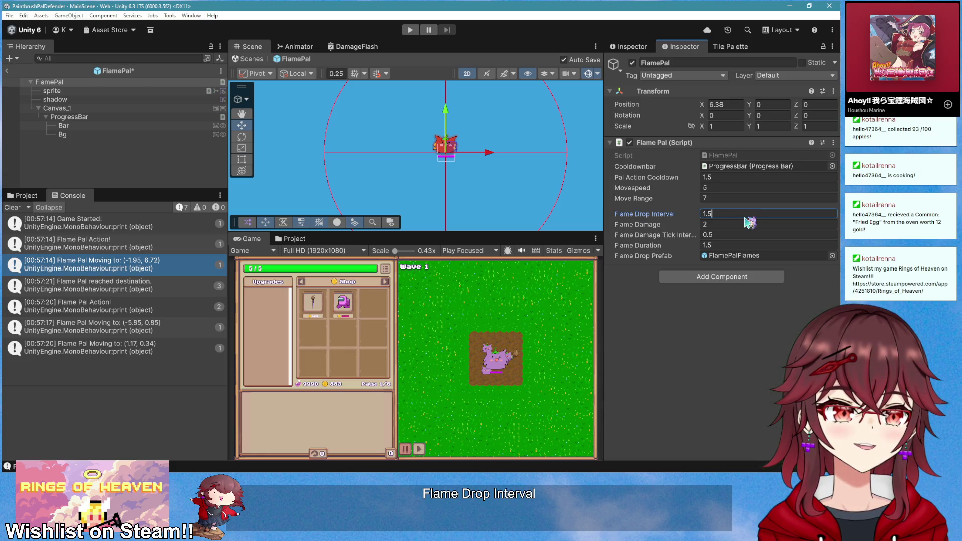
left_click(410, 29)
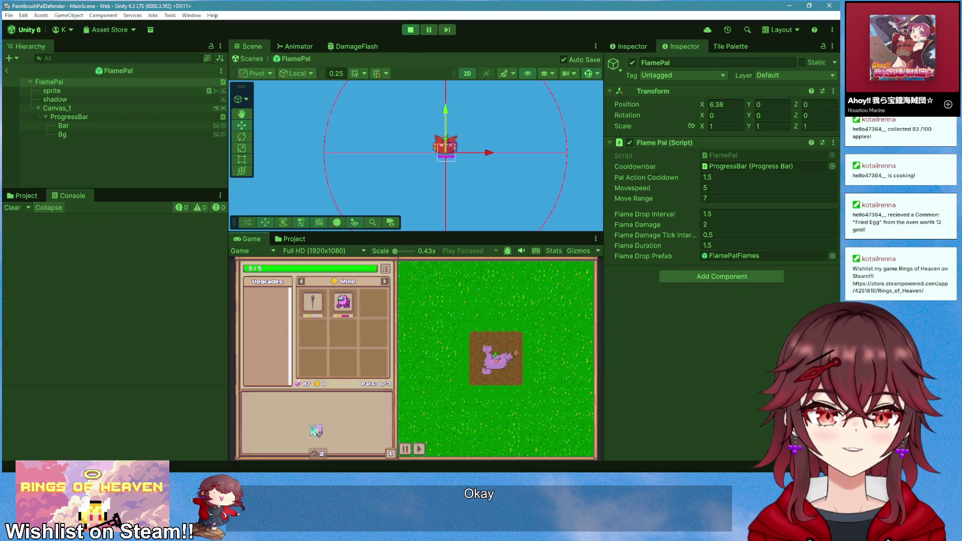
left_click(316, 426)
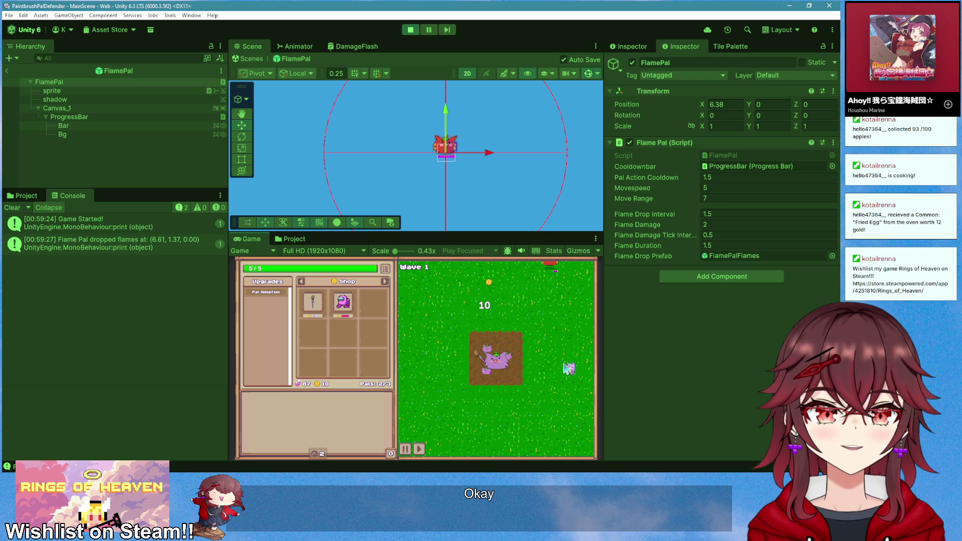
left_click_drag(493, 320, 533, 435)
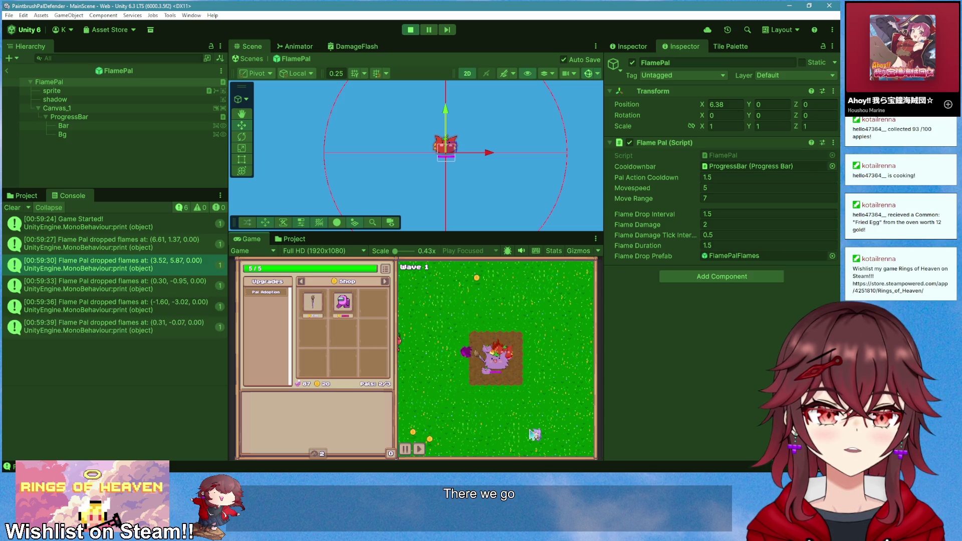
left_click(419, 30)
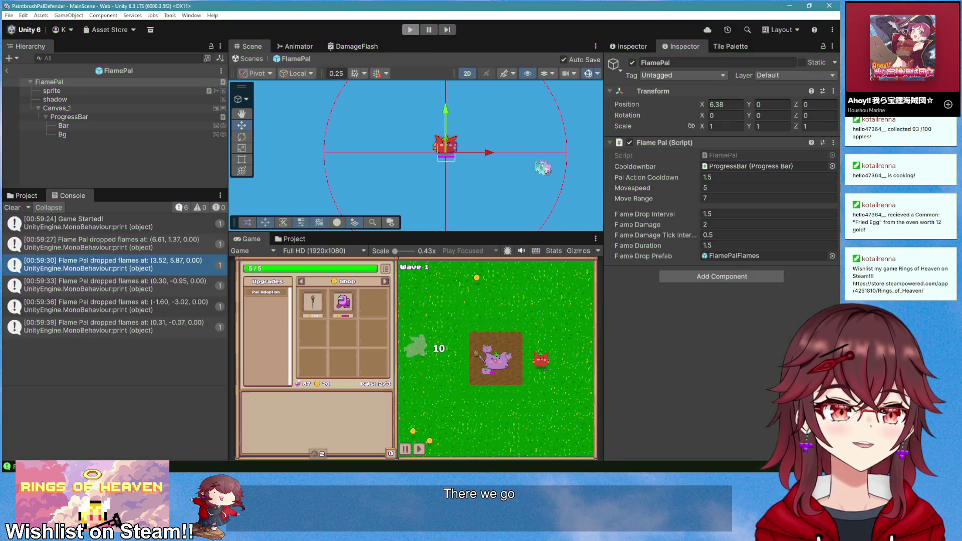
Set the Flame Pal script's Flame Drop Interval to 0.5 and Movespeed to 2
left_click(739, 216)
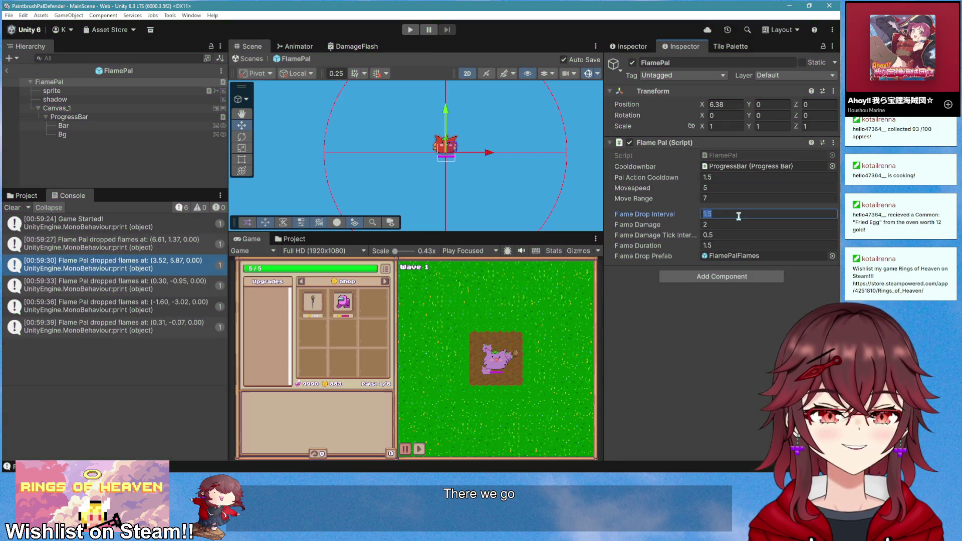
type("0.5")
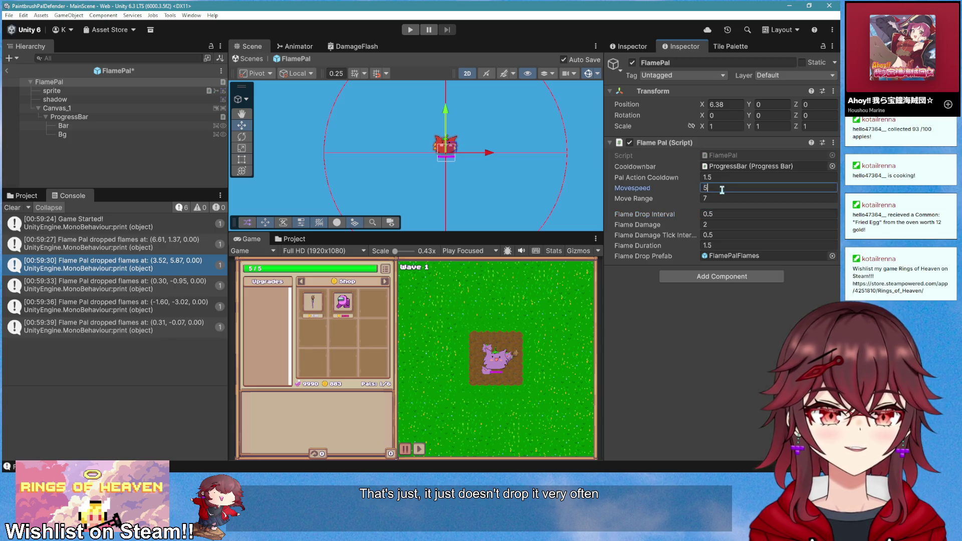
type("2")
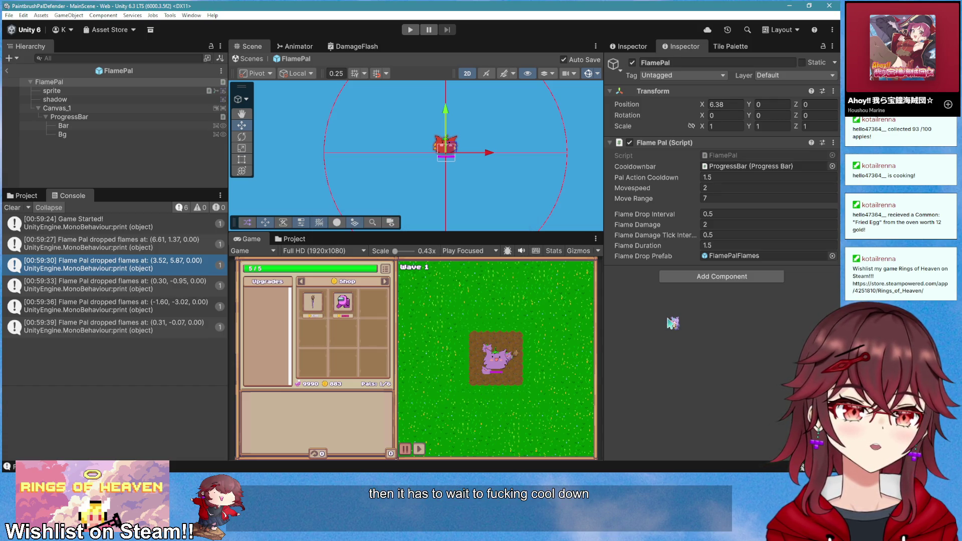
left_click(728, 178)
type("0.75")
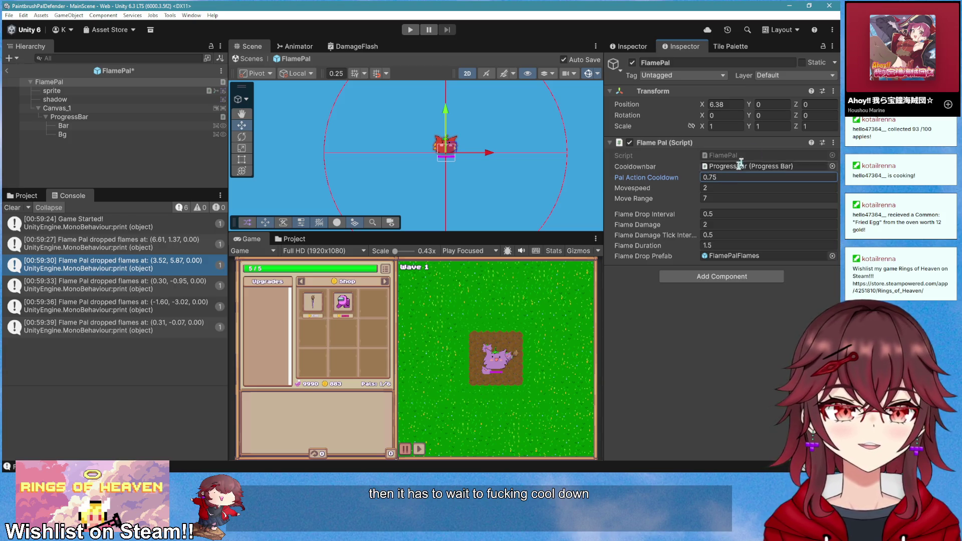
Play-test the game, adopting a Flame Pal, then stop play mode
left_click(410, 31)
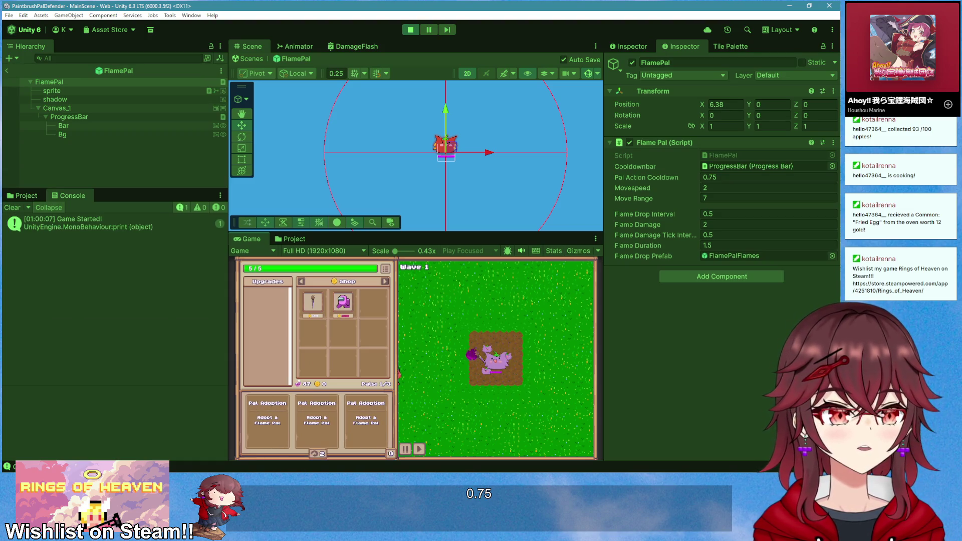
left_click(444, 420)
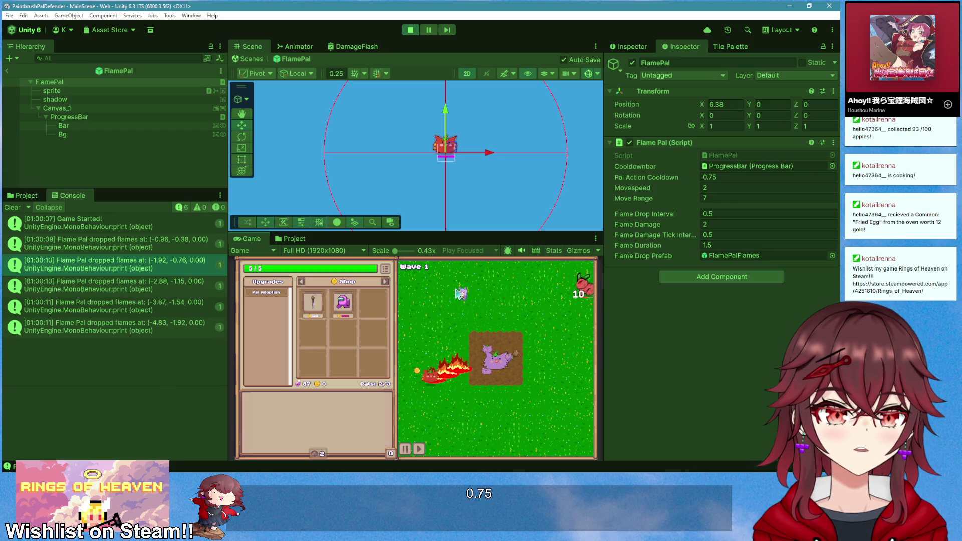
left_click(410, 30)
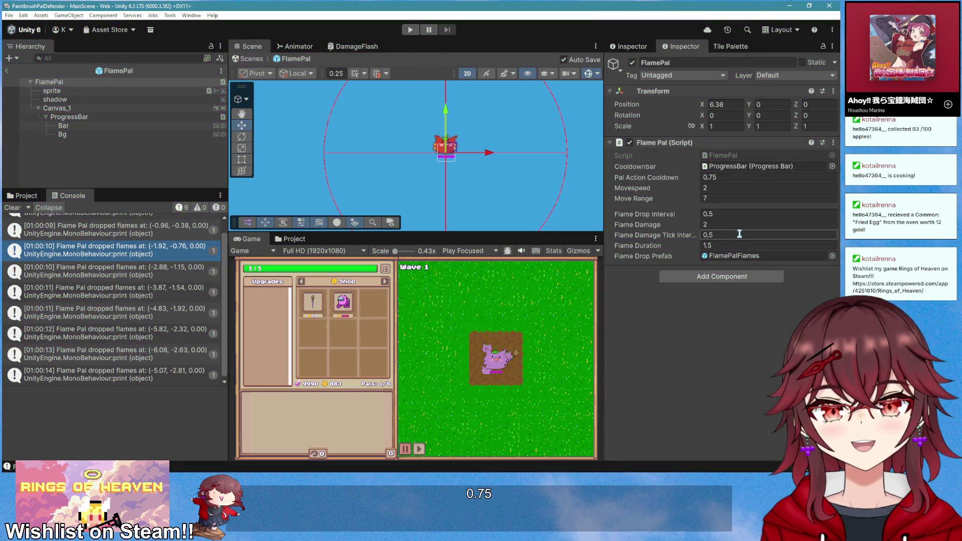
Set Flame Pal's Flame Drop Interval back to 1.5 and start another play test
left_click(737, 216)
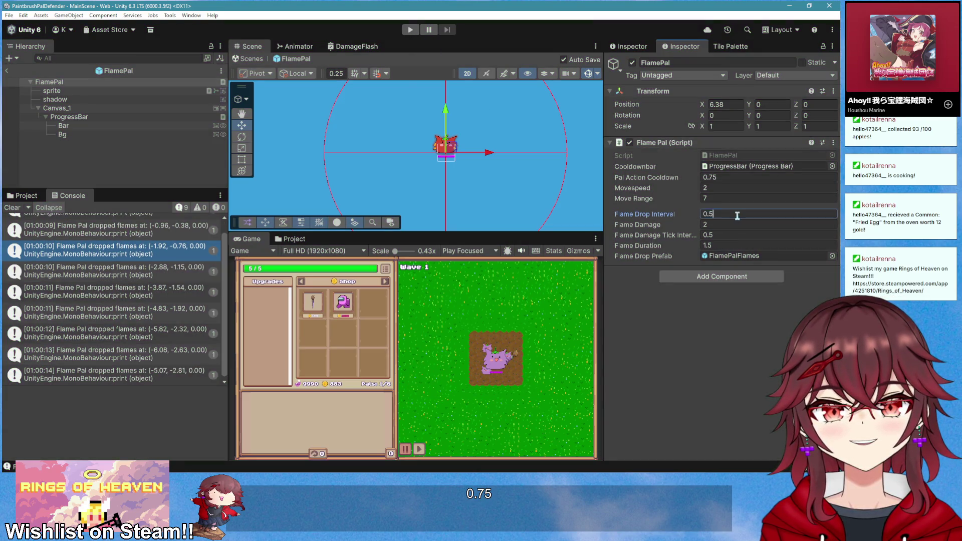
type("1.5")
left_click(410, 30)
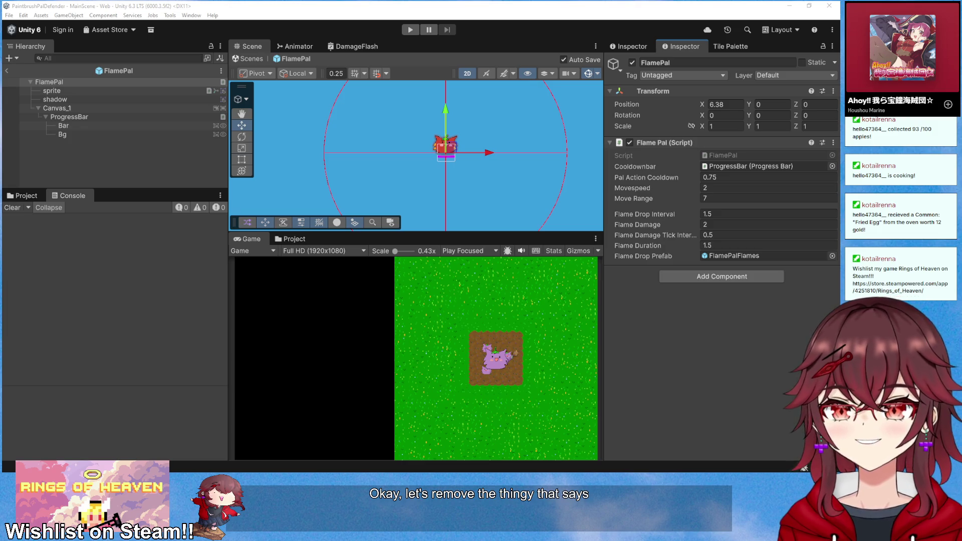
Run another play test of the game, then stop it
left_click(501, 376)
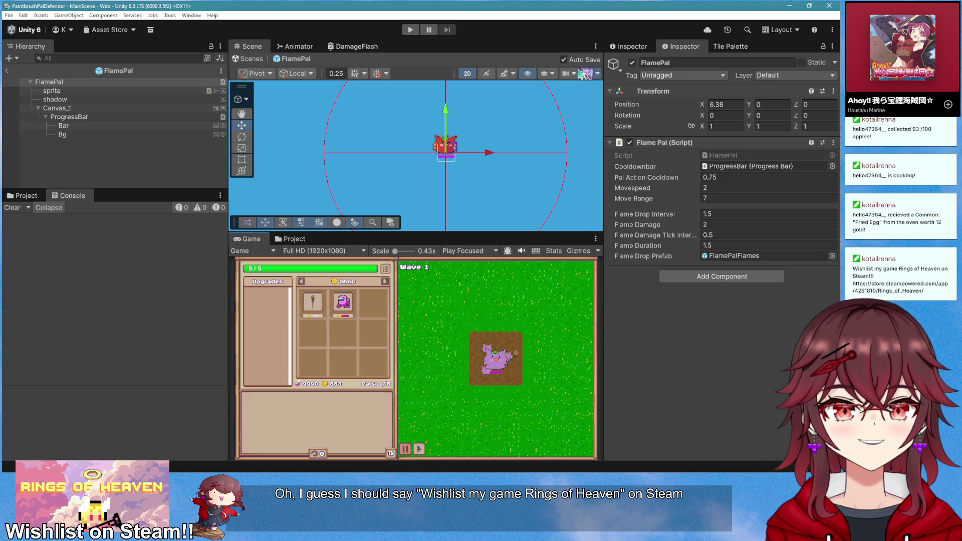
left_click(409, 30)
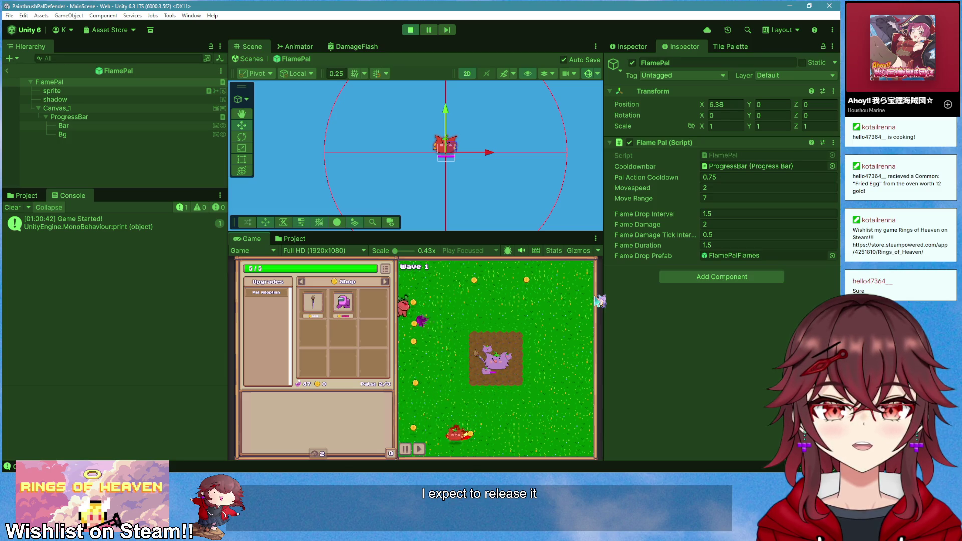
left_click(410, 30)
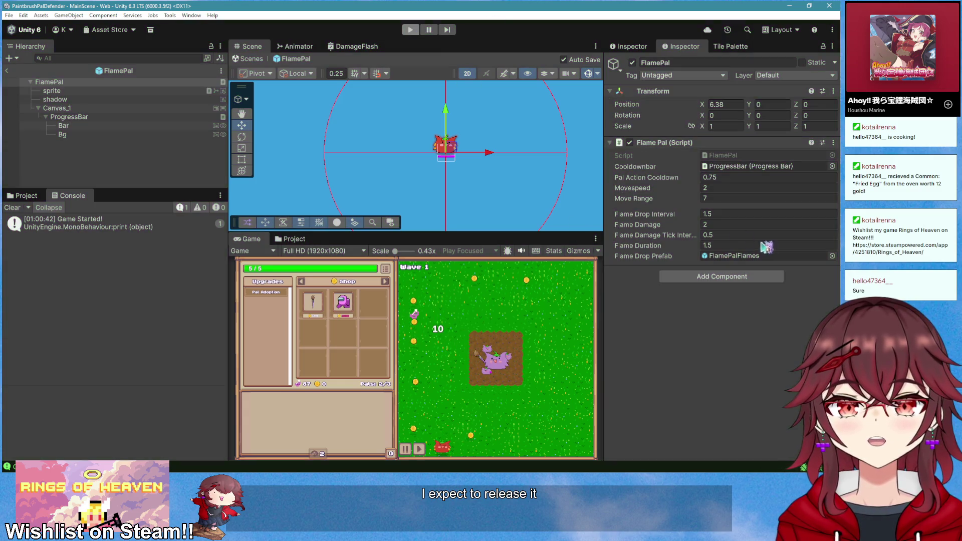
Set Flame Pal's Flame Duration to 2 and show the project's asset folders
left_click(727, 246)
type("2")
left_click(726, 306)
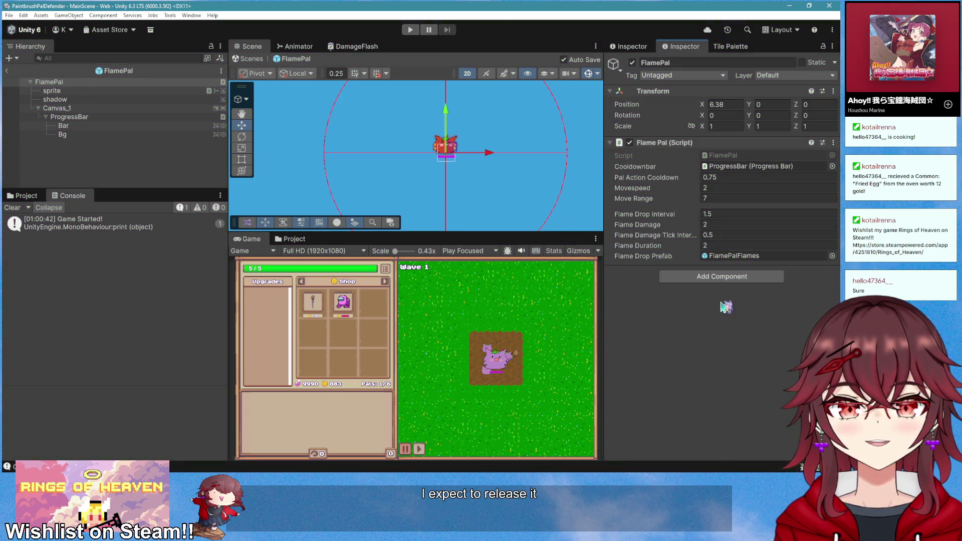
left_click(22, 196)
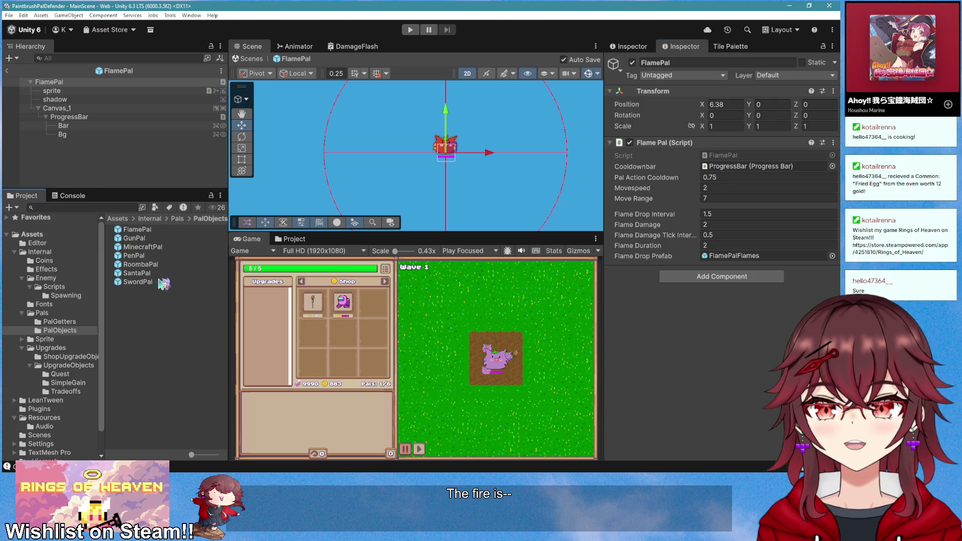
In the FlamePalFlames prefab from the Pals folder, enlarge the scale to about 1.36, then exit prefab mode
left_click(42, 313)
double_click(151, 273)
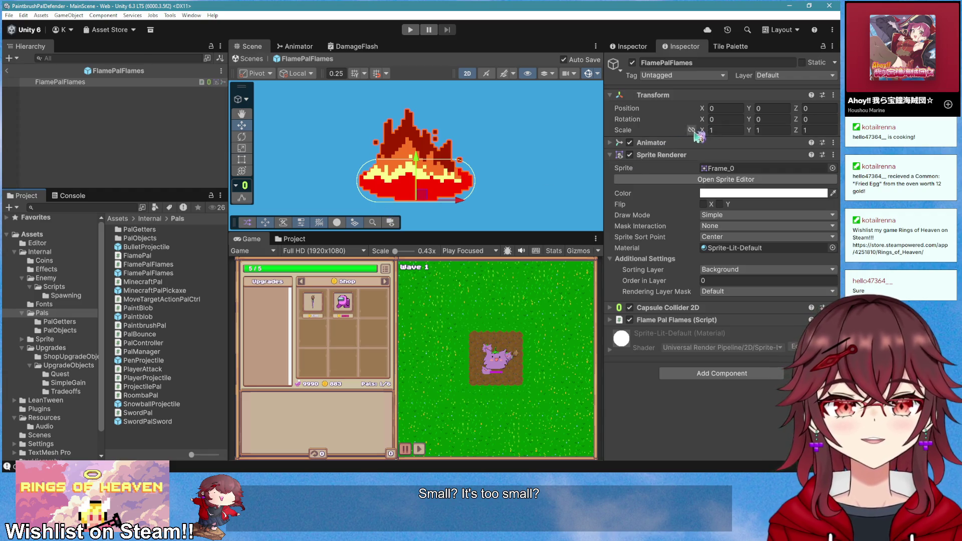
mouse_move(705, 133)
left_mouse_down()
mouse_move(719, 136)
mouse_move(699, 134)
left_mouse_up()
left_click(7, 71)
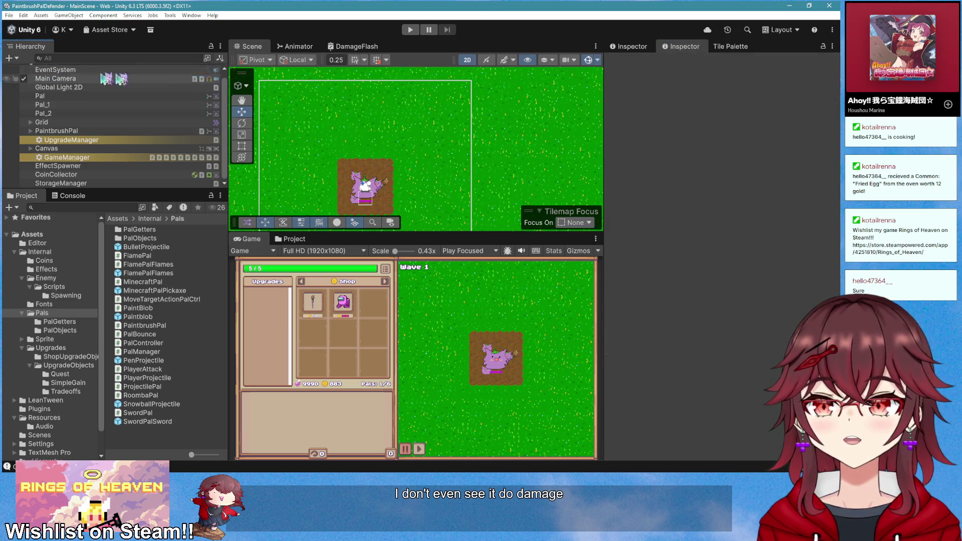
Play-test the game, adopting a Flame Pal to start Wave 1, then a second pal
left_click(410, 29)
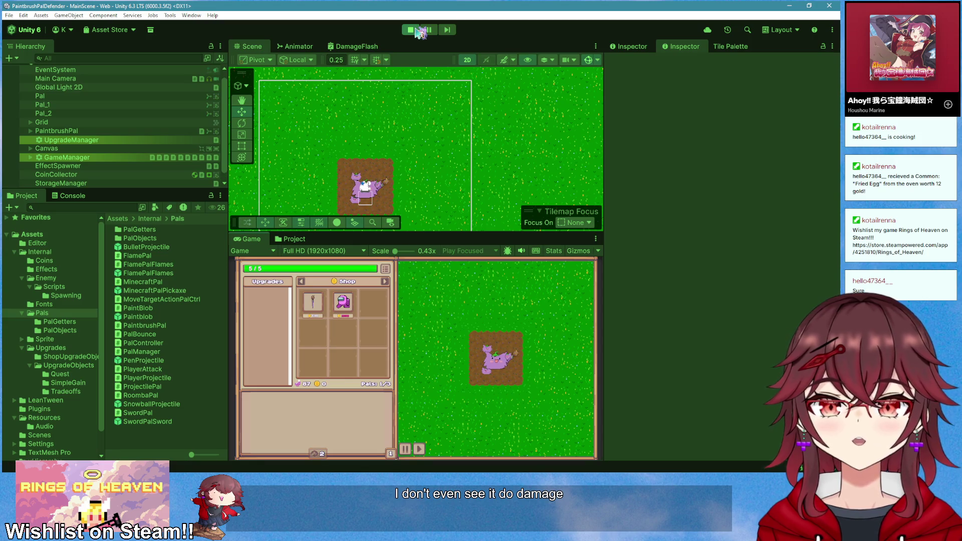
left_click(372, 426)
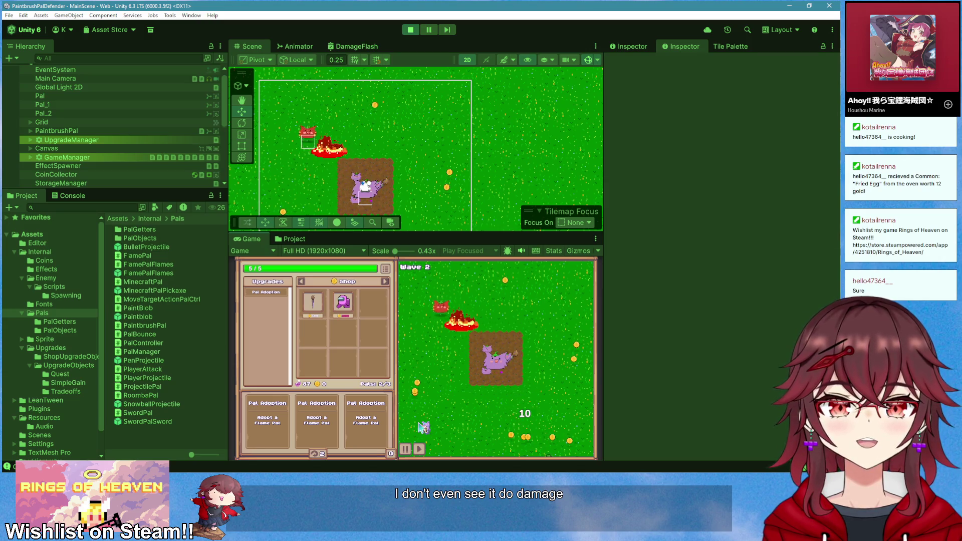
left_click(331, 441)
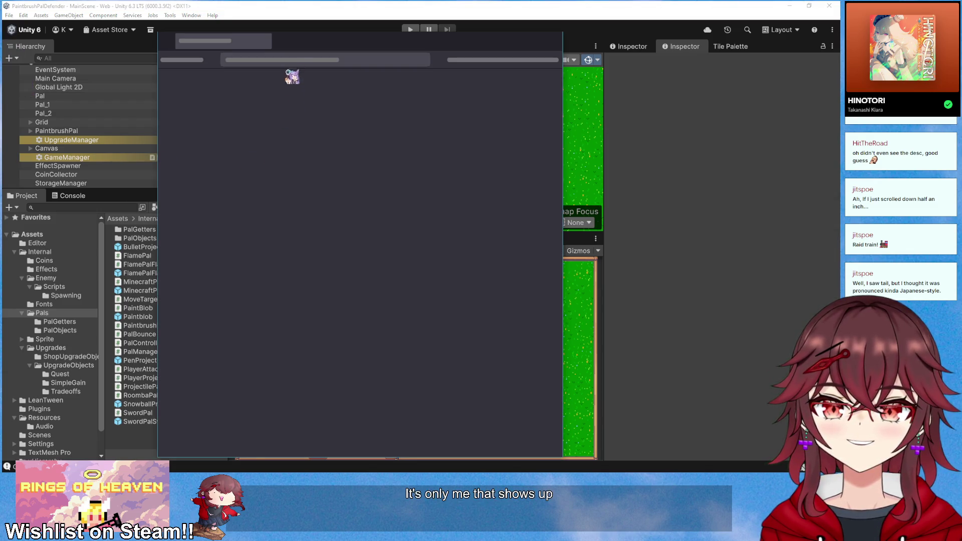
In Firefox, replace the YouTube tab with a new tab and search Google for 'google'
left_click(300, 44)
left_click(286, 42)
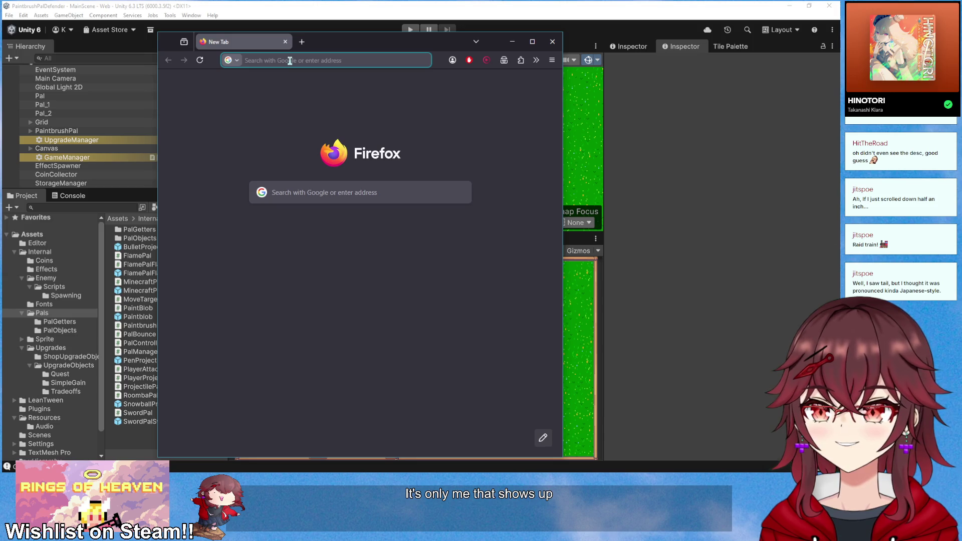
type("google")
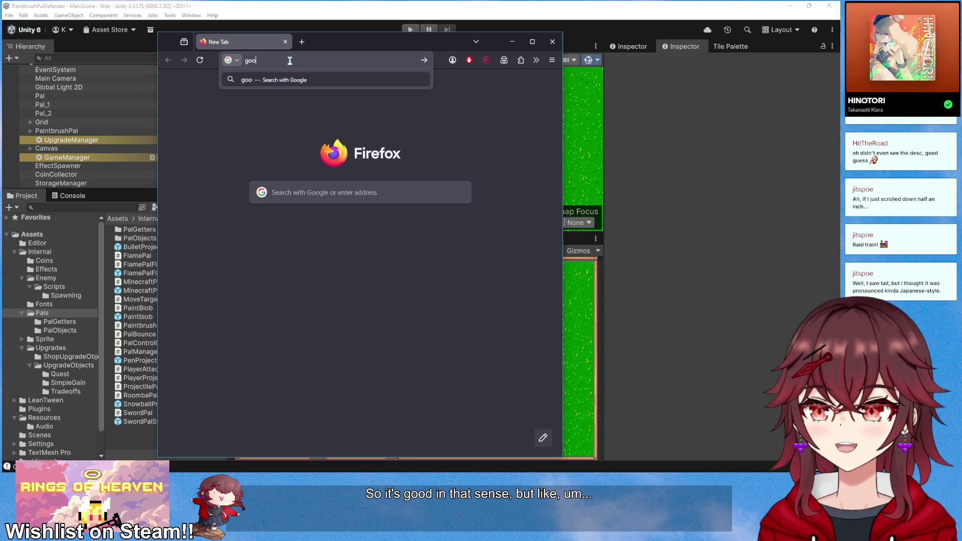
key("Return")
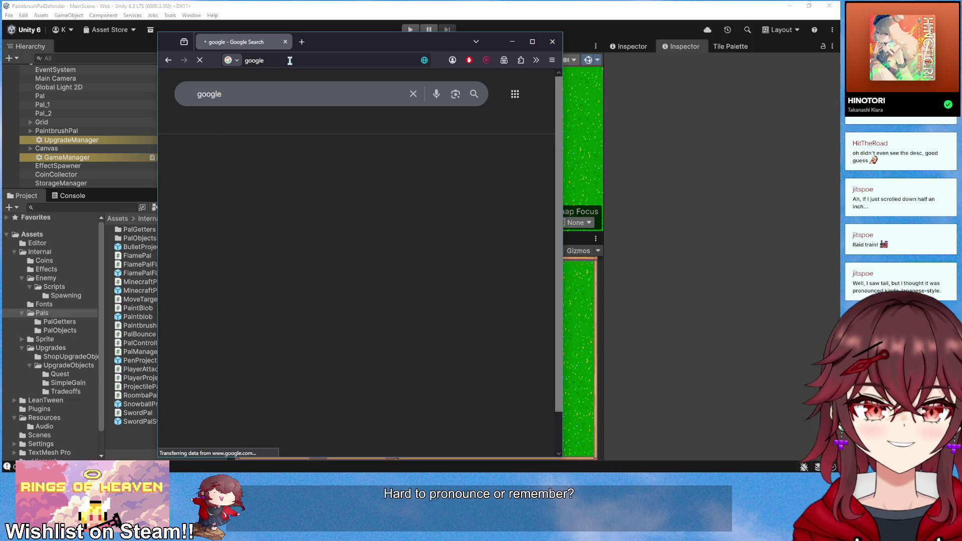
Search Google for the streamer's channel name, then minimize the browser and return to the code editor
left_click_drag(245, 97, 142, 104)
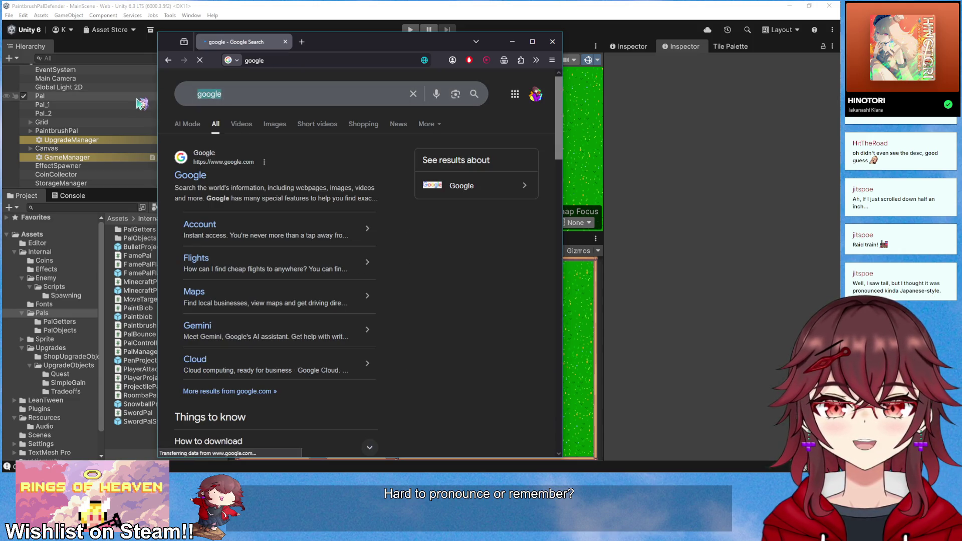
key("BackSpace")
type("tailri")
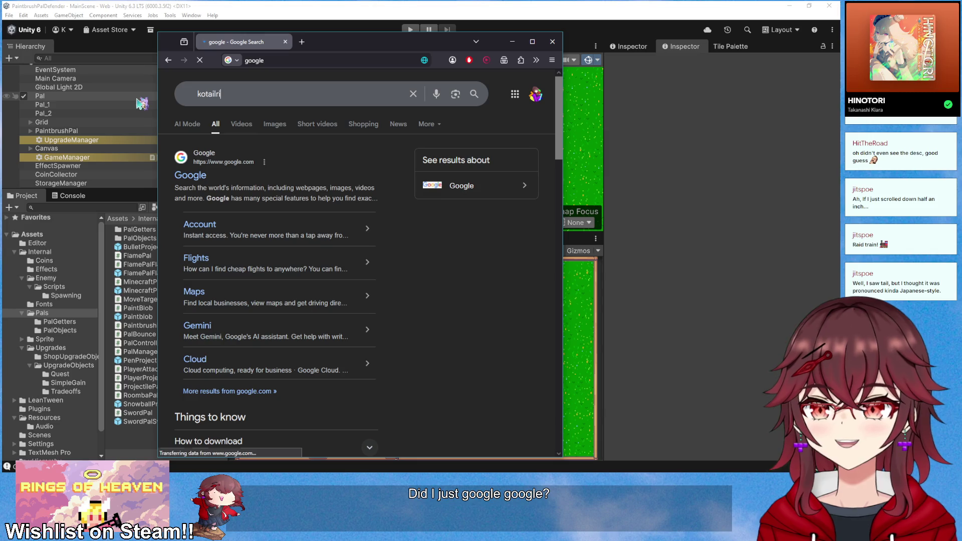
key("Return")
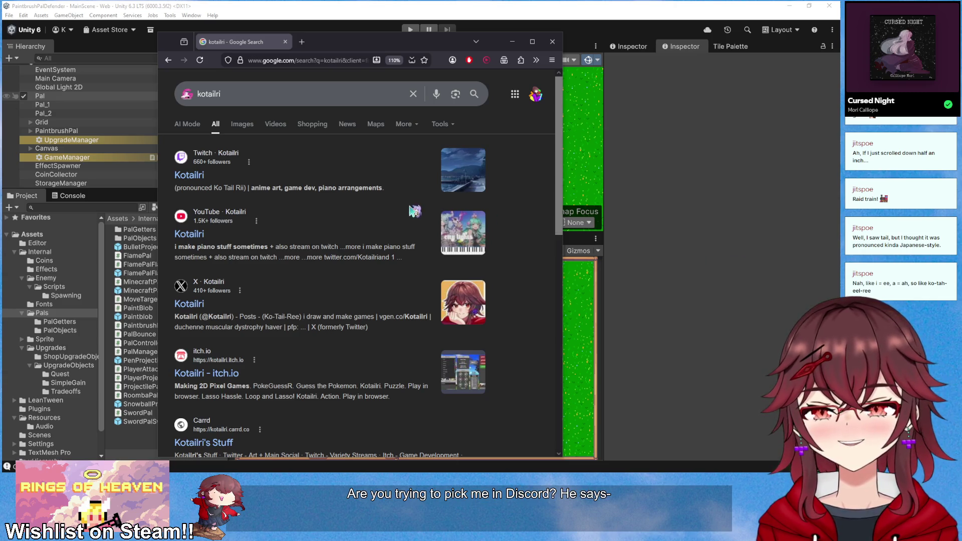
left_click(512, 42)
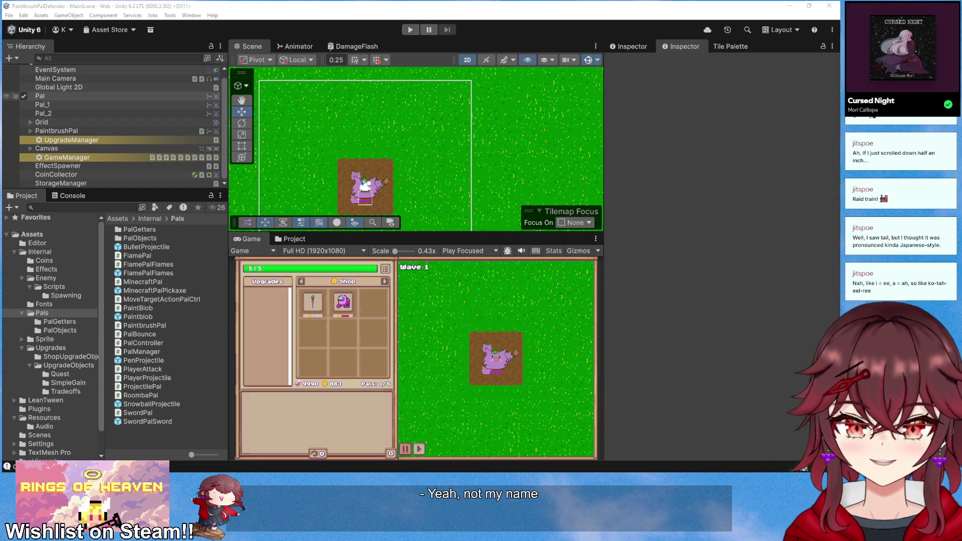
key("alt+Tab")
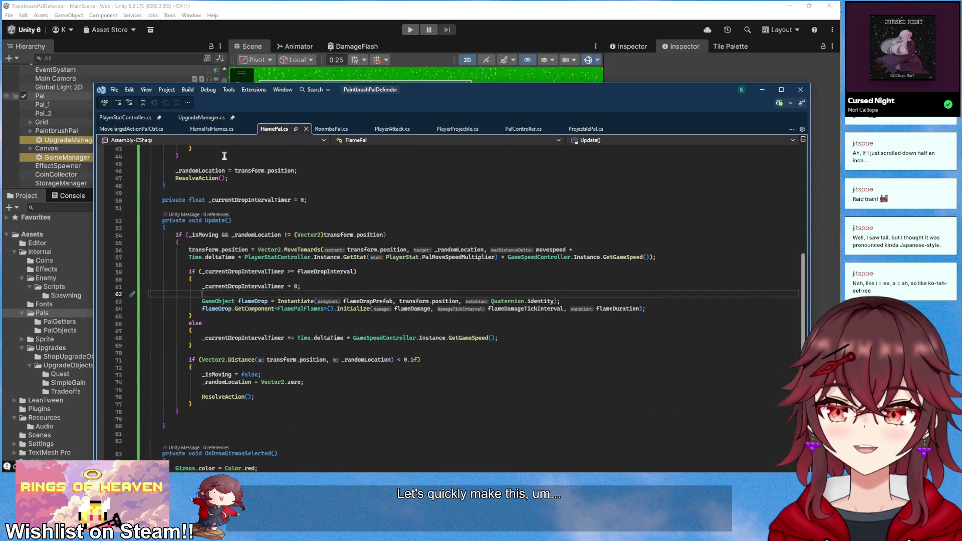
In FlamePalFlames.cs Initialize, store originalScale and set transform.localScale to Vector3.zero
left_click(213, 130)
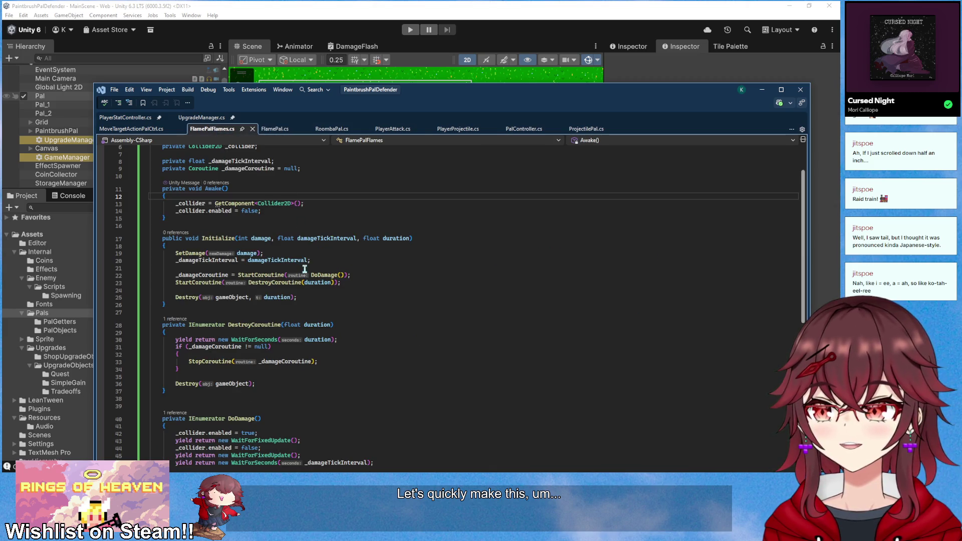
scroll(330, 284, "up", 2)
left_click(316, 288)
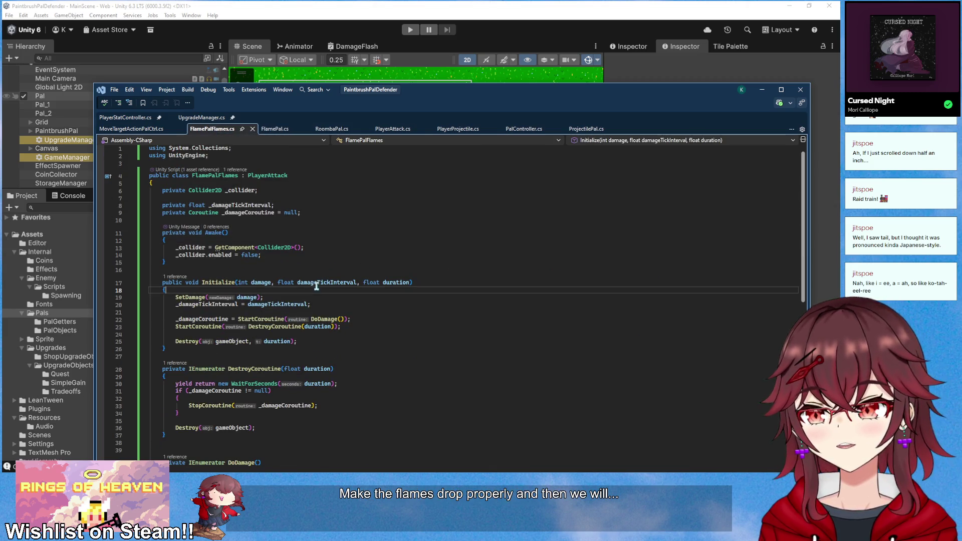
key("Return")
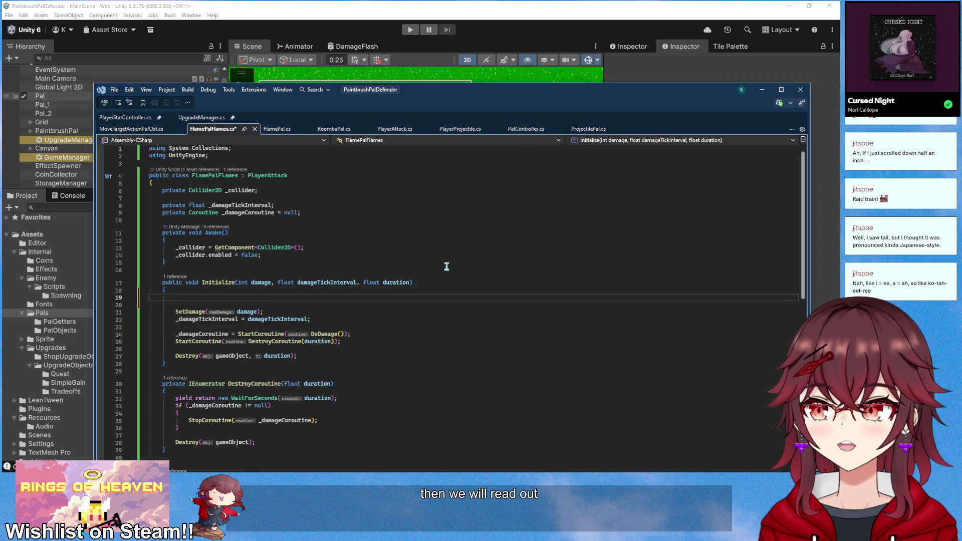
type("Vec")
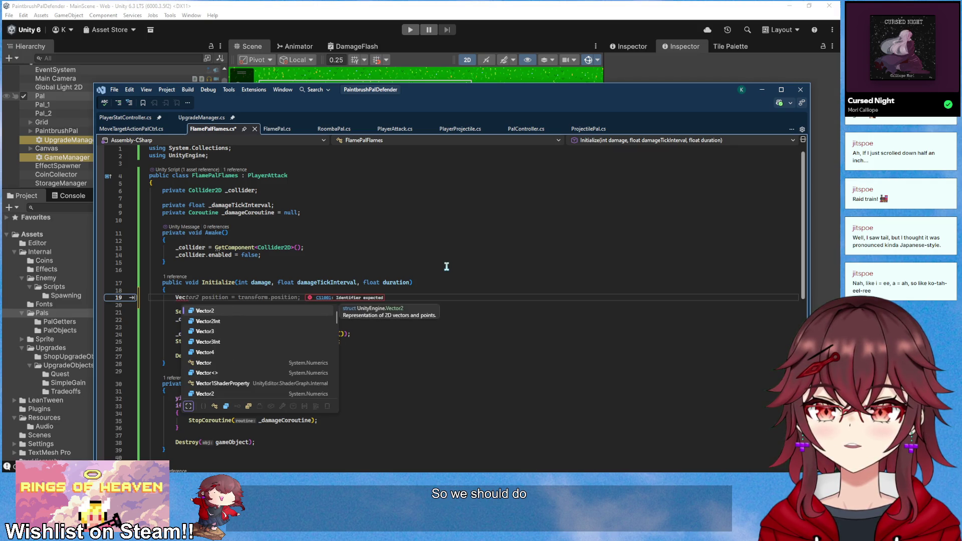
type("tor3 originalScale = transform.localScale;")
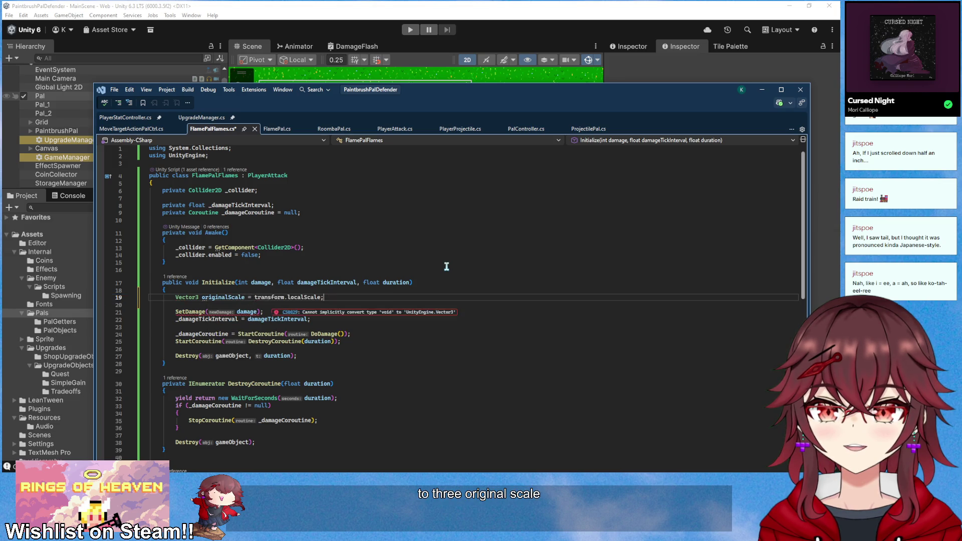
key("Return")
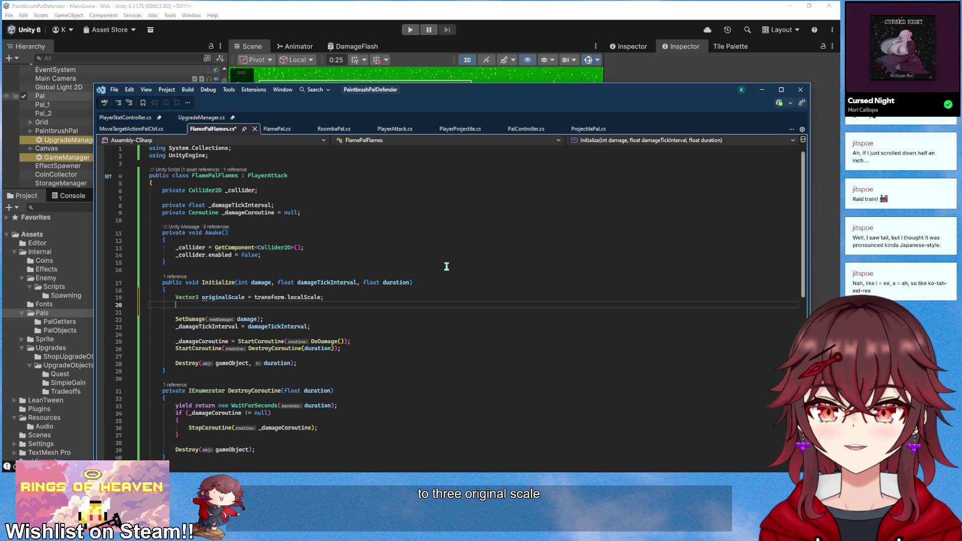
type("tra")
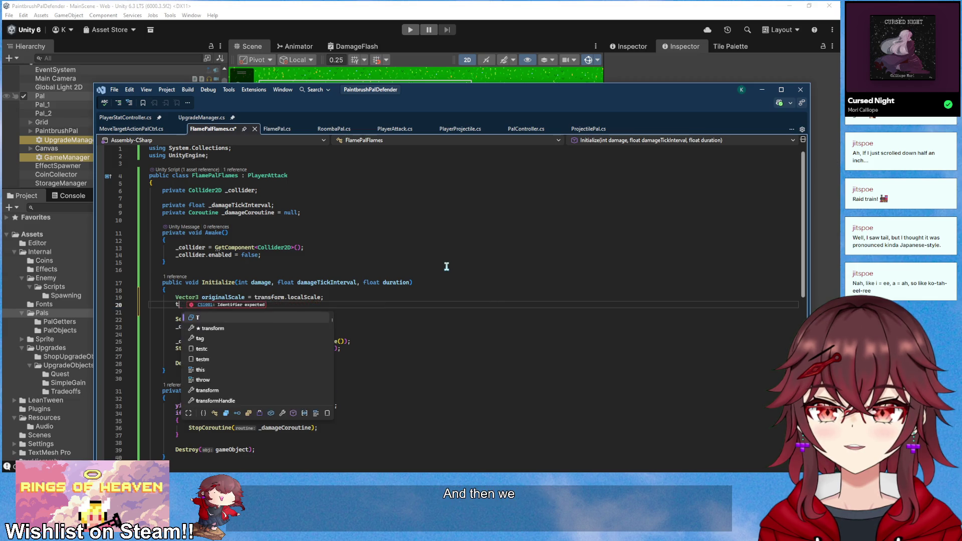
key("Tab")
type(".l")
key("Tab")
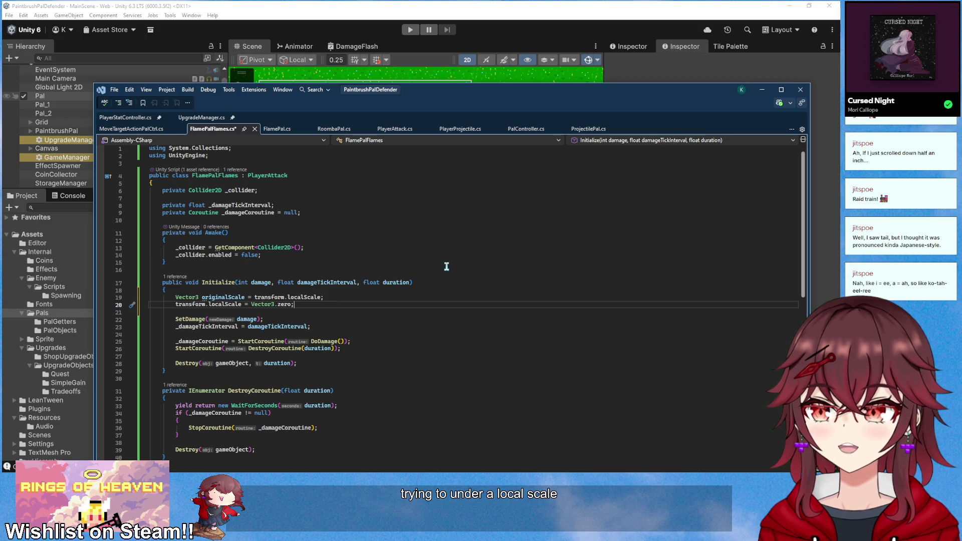
Add a LeanTween.scale call back to originalScale over 0.2f, without easing, and save the file
key("Return")
key("Return")
type("LeanTwe")
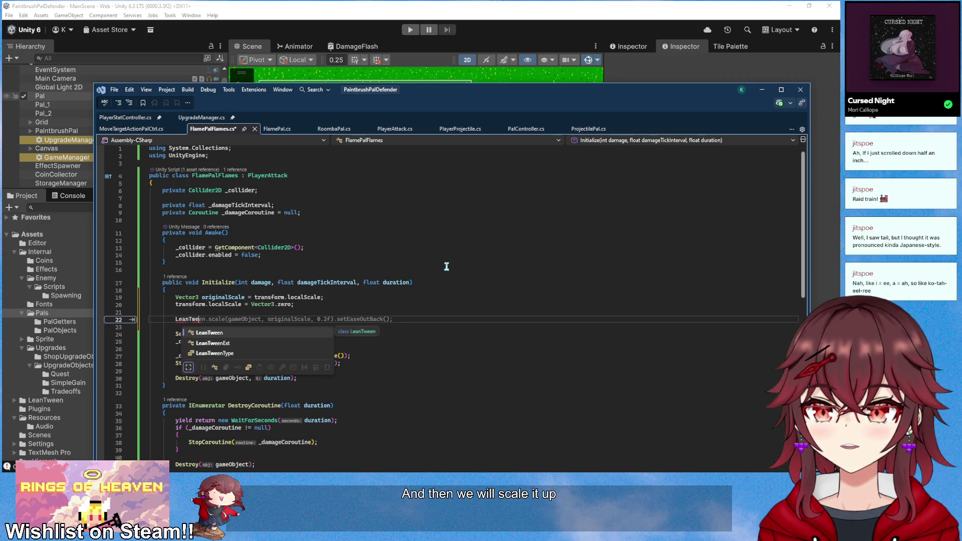
key("Tab")
key("Tab")
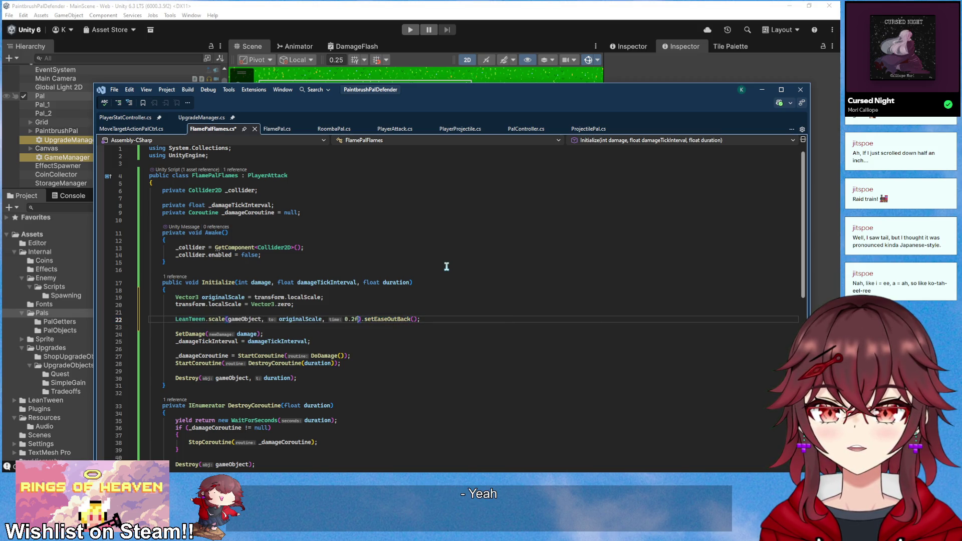
key("Right")
key("Right")
key("Right")
key("BackSpace")
key("BackSpace")
key("BackSpace")
type("einou")
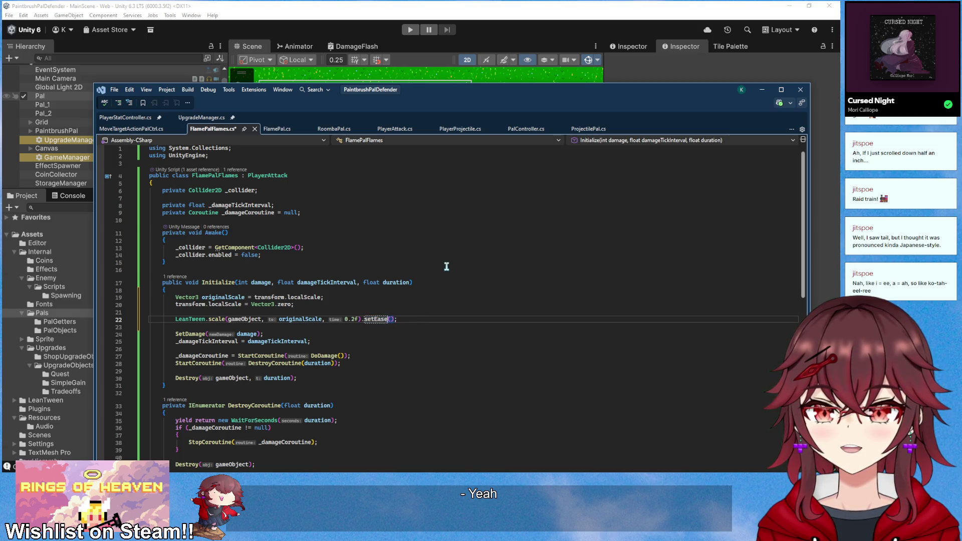
key("BackSpace")
key("BackSpace")
key("BackSpace")
type("InOutSine")
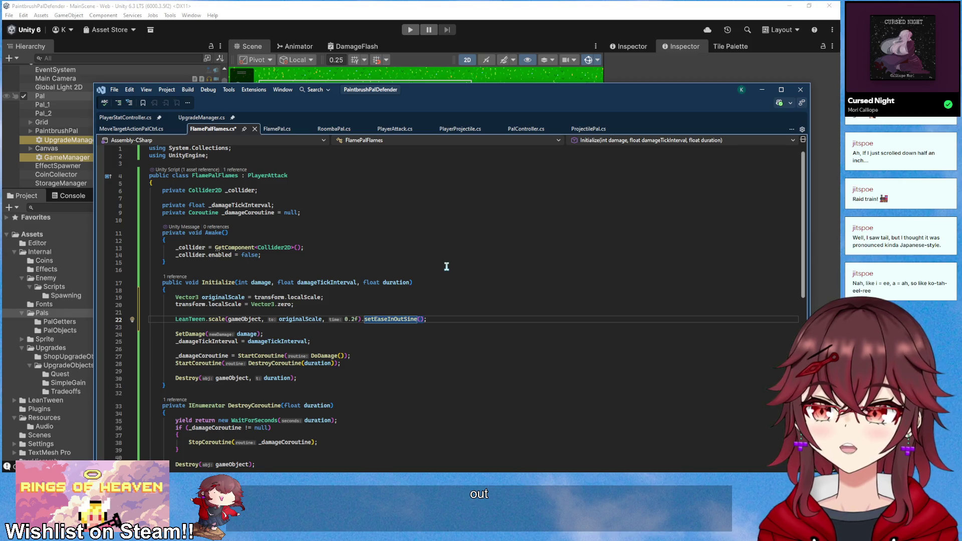
key("BackSpace")
key("BackSpace")
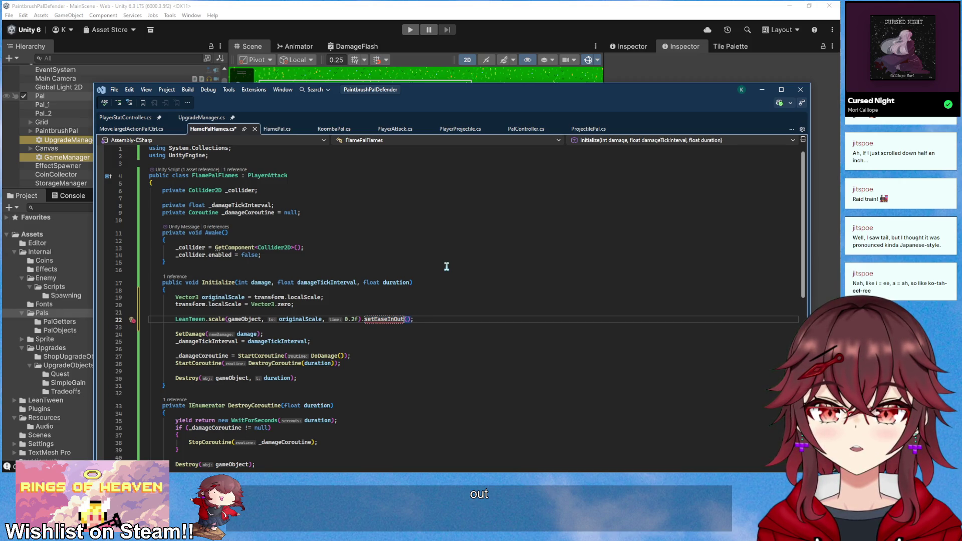
key("BackSpace")
key("BackSpace")
key("BackSpace")
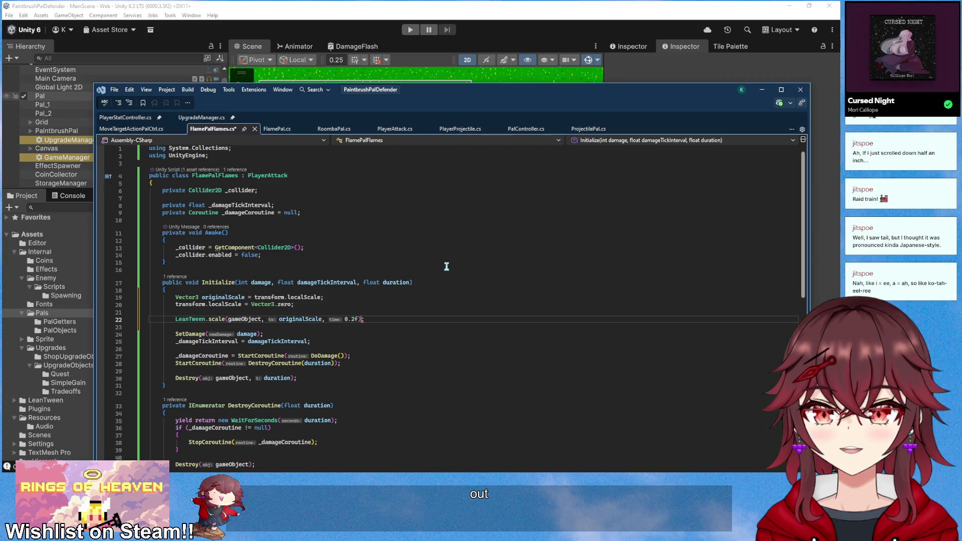
key("ctrl+s")
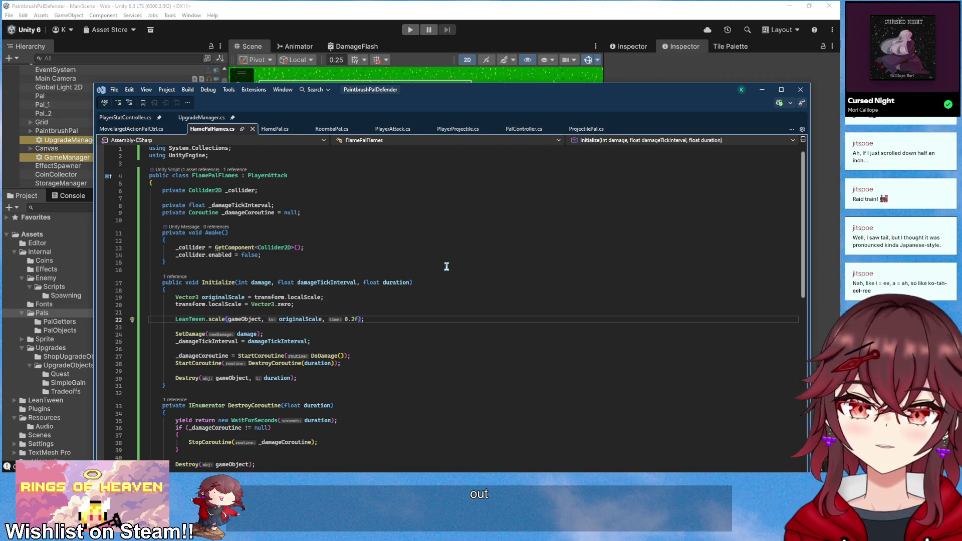
left_click(430, 298)
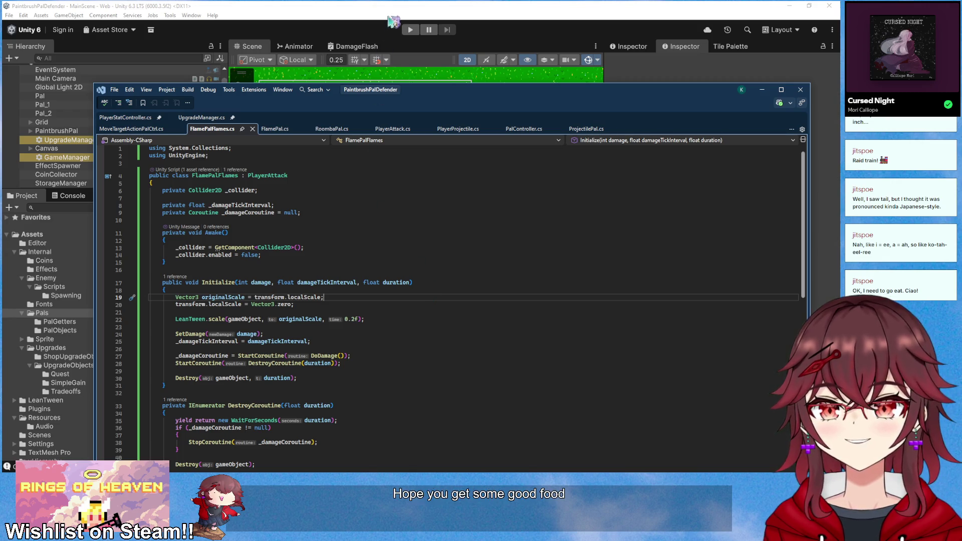
Play-test in Unity with a flame pal adopted from the shop, then return to Visual Studio
left_click(387, 70)
left_click(410, 29)
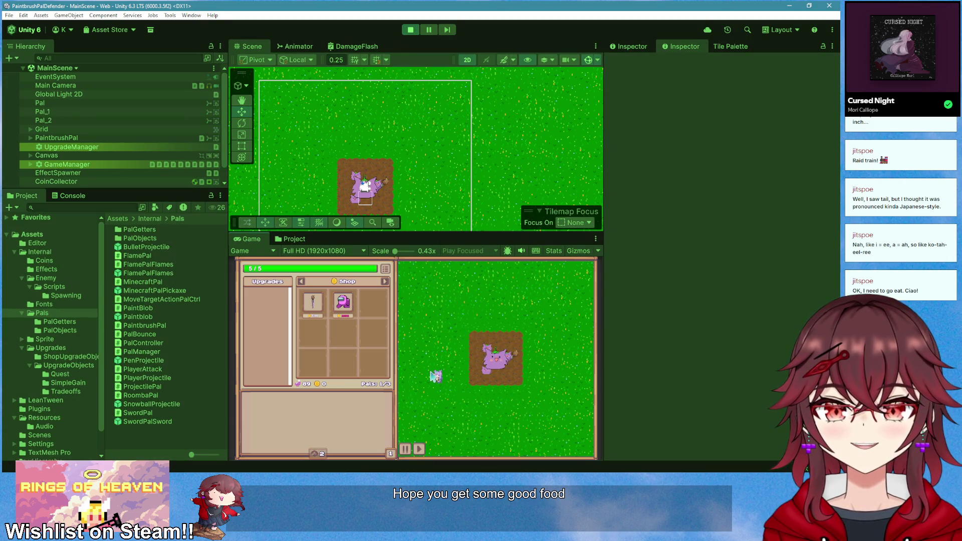
left_click(366, 421)
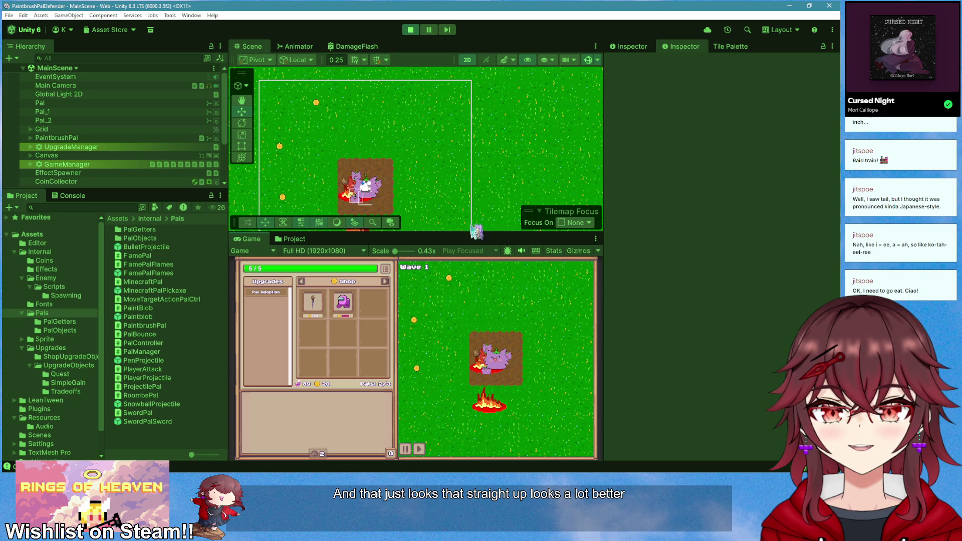
left_click(411, 30)
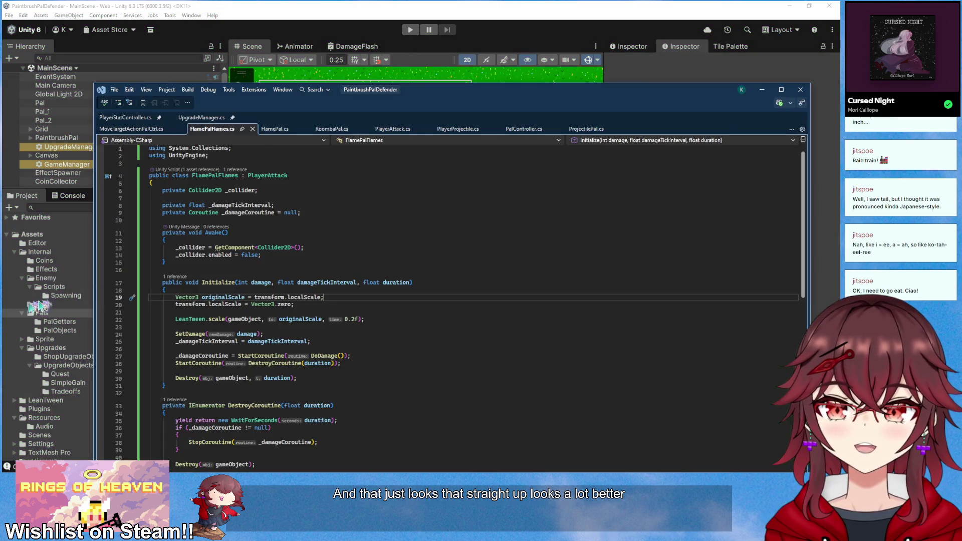
key("alt+Tab")
left_click_drag(354, 93, 348, 86)
scroll(320, 201, "down", 4)
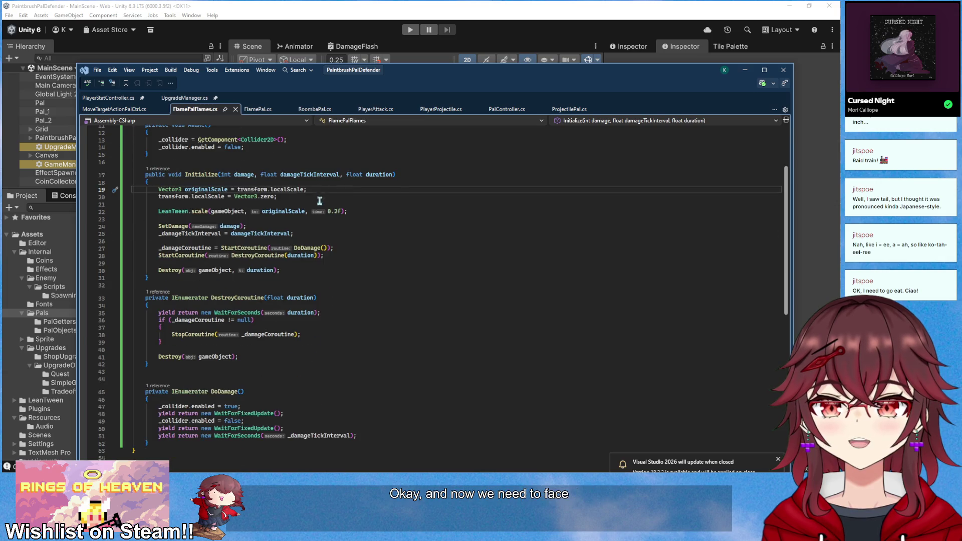
In FlamePal.cs, insert new lines after the else block in Update
scroll(314, 231, "up", 4)
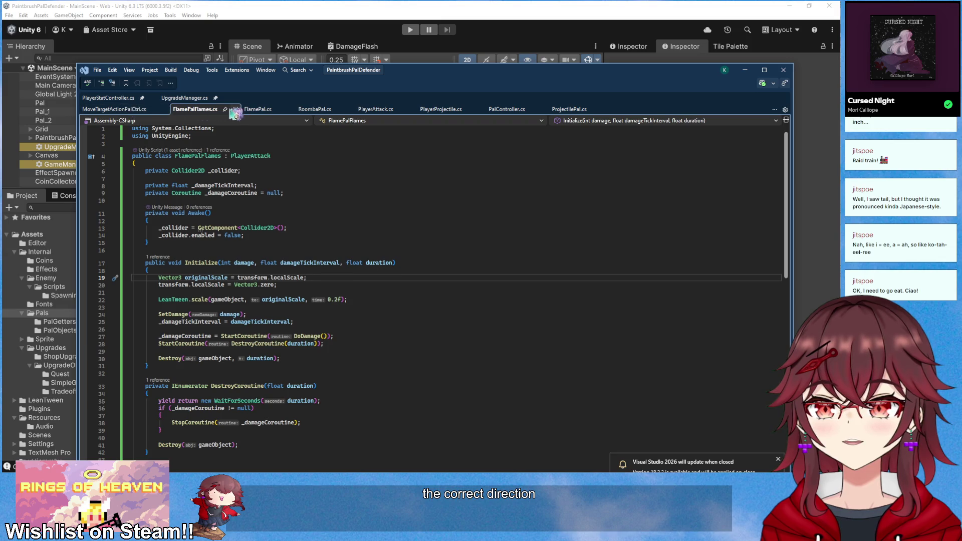
left_click(257, 109)
scroll(288, 294, "down", 3)
left_click(236, 327)
scroll(305, 339, "up", 2)
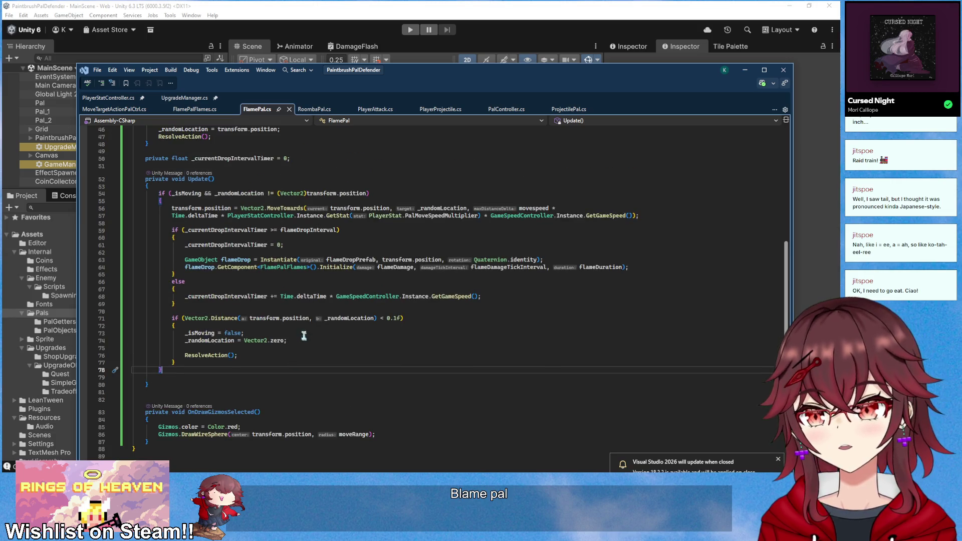
left_click(243, 304)
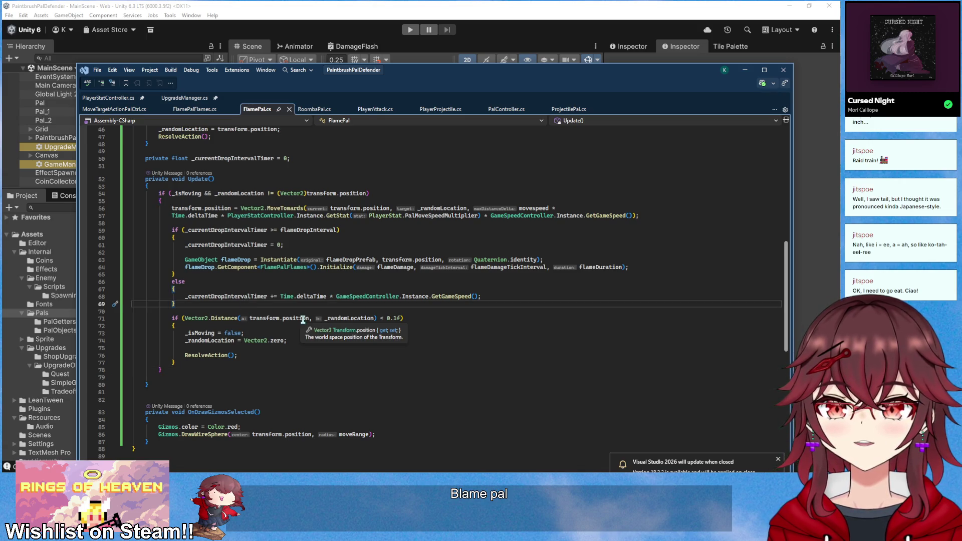
key("Return")
key("Return")
Write an if comparing _randomLocation.x with transform.position.x, accepting the suggested localScale flip
type("(Vec")
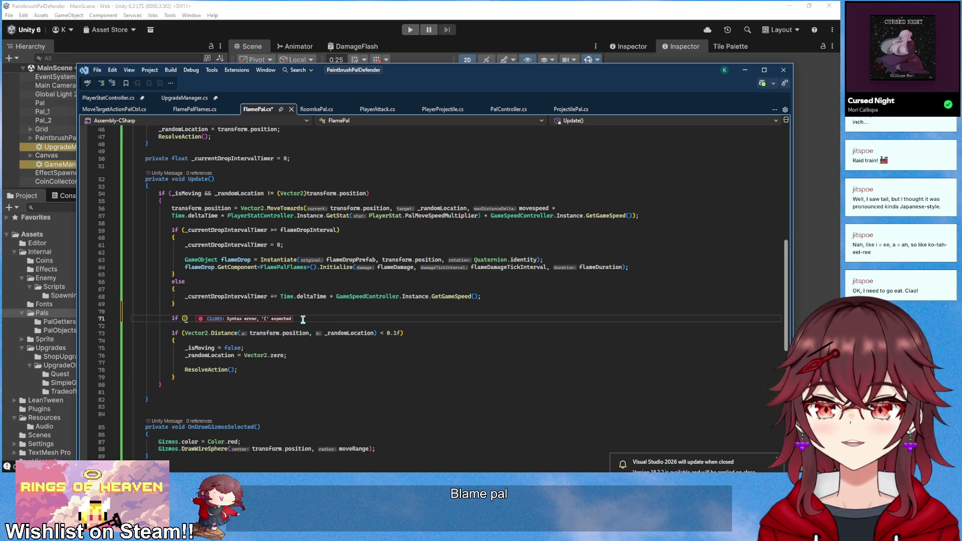
key("Up")
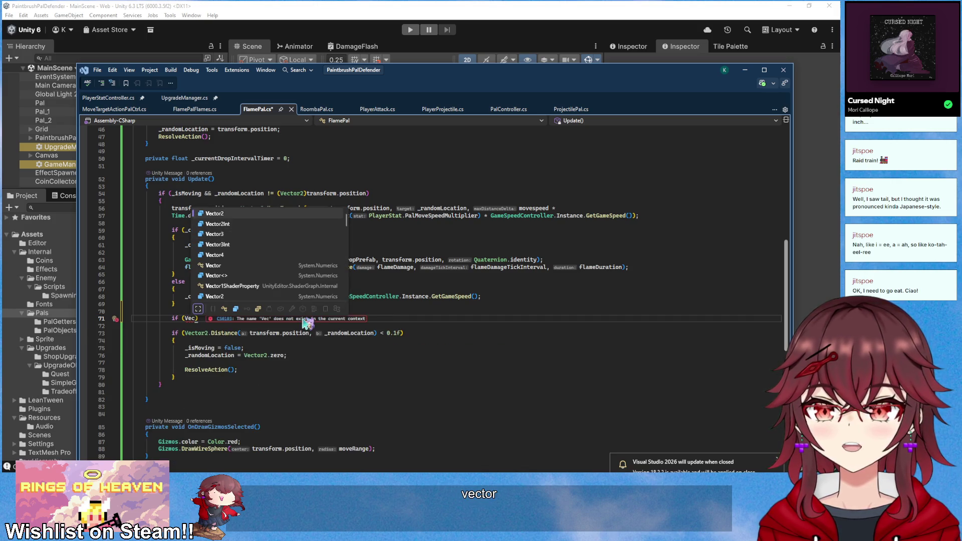
key("Tab")
key("BackSpace")
key("BackSpace")
key("BackSpace")
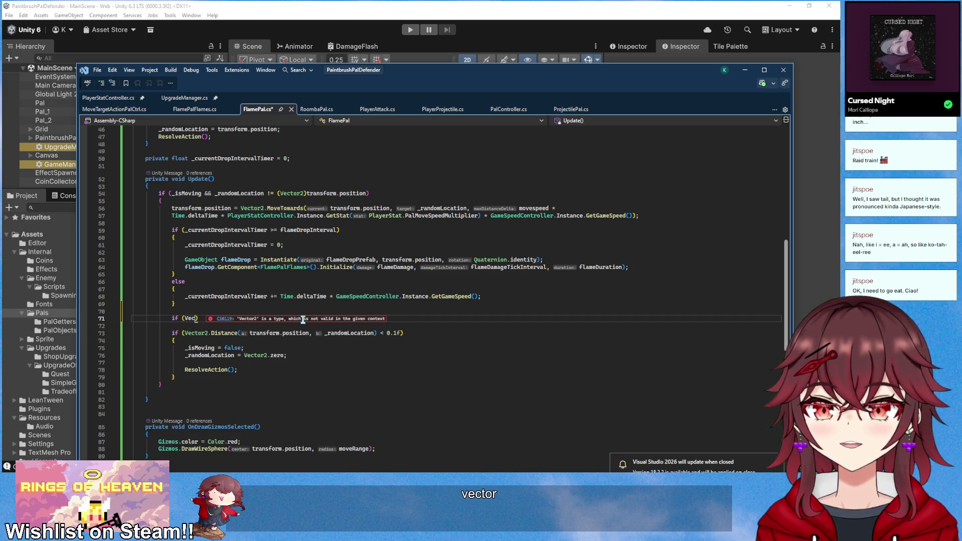
type("_random")
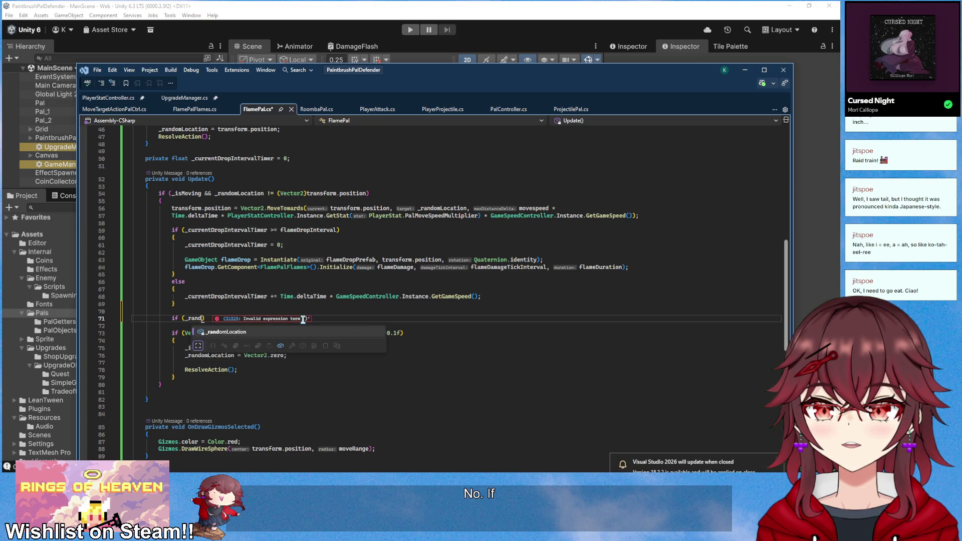
key("Tab")
type(".x")
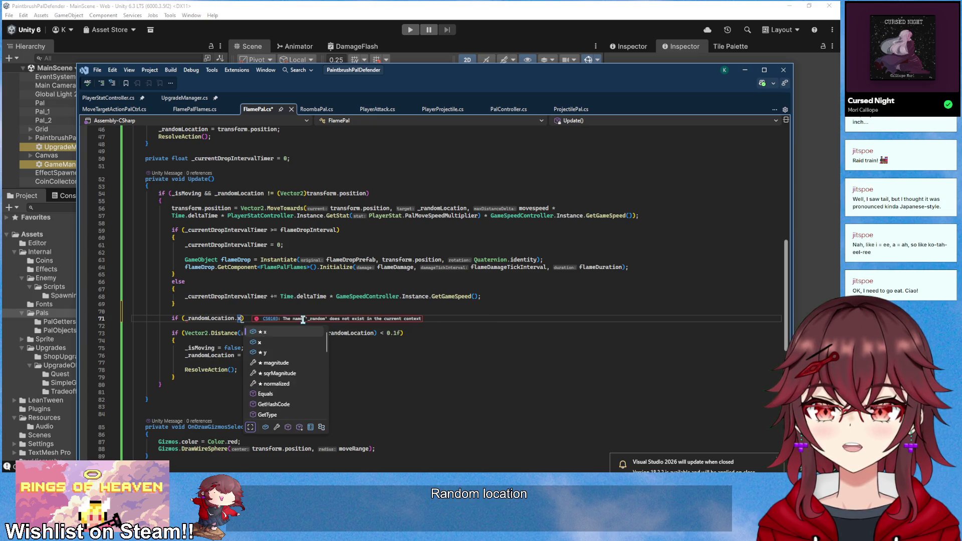
key("Tab")
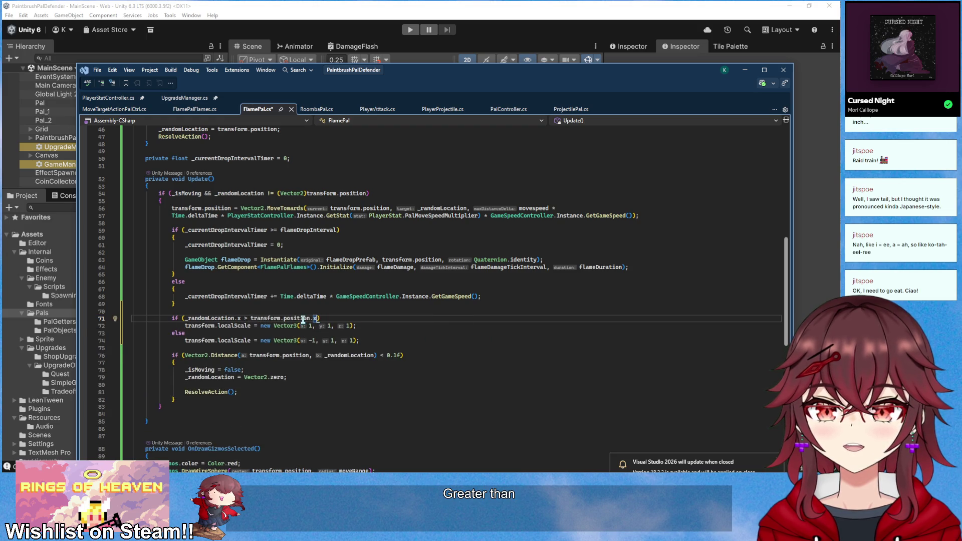
left_click(121, 110)
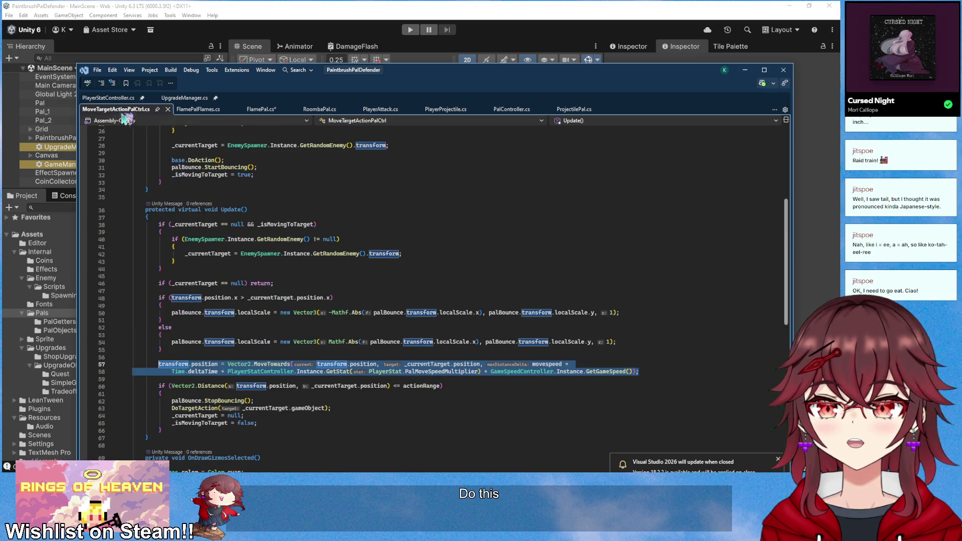
Copy the palBounce localScale if/else from MoveTargetActionPalCtrl.cs over FlamePal.cs's new flip lines
left_click(269, 343)
left_click_drag(172, 349, 158, 301)
key("ctrl+c")
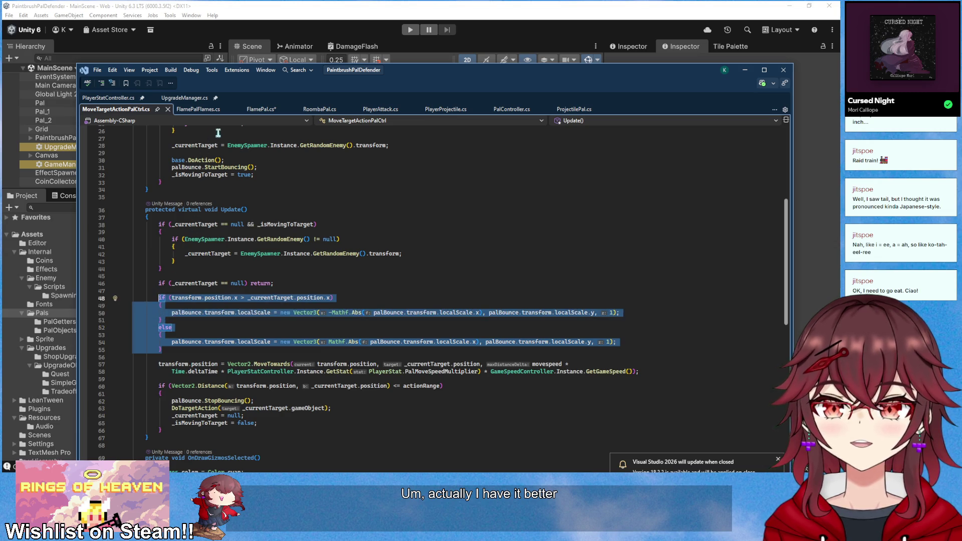
left_click(261, 109)
left_click_drag(360, 341, 171, 318)
key("ctrl+v")
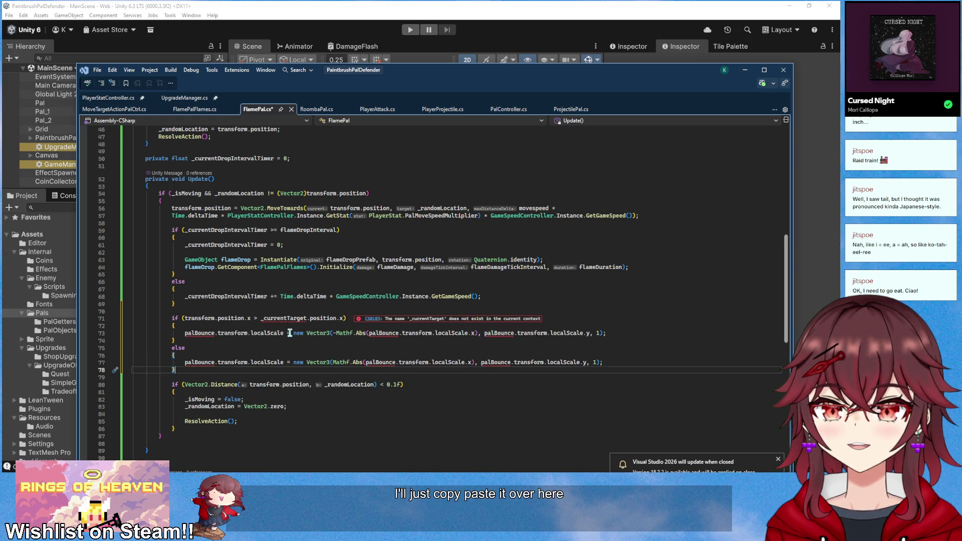
Remove the palBounce. prefixes from the pasted localScale lines in FlamePal.cs
left_click(402, 334)
left_click(515, 333)
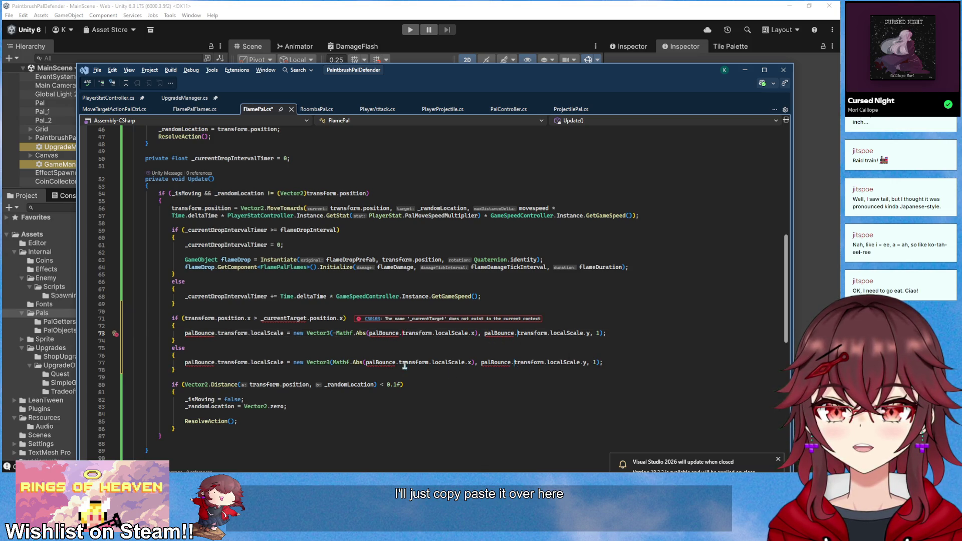
key("BackSpace")
key("BackSpace")
key("BackSpace")
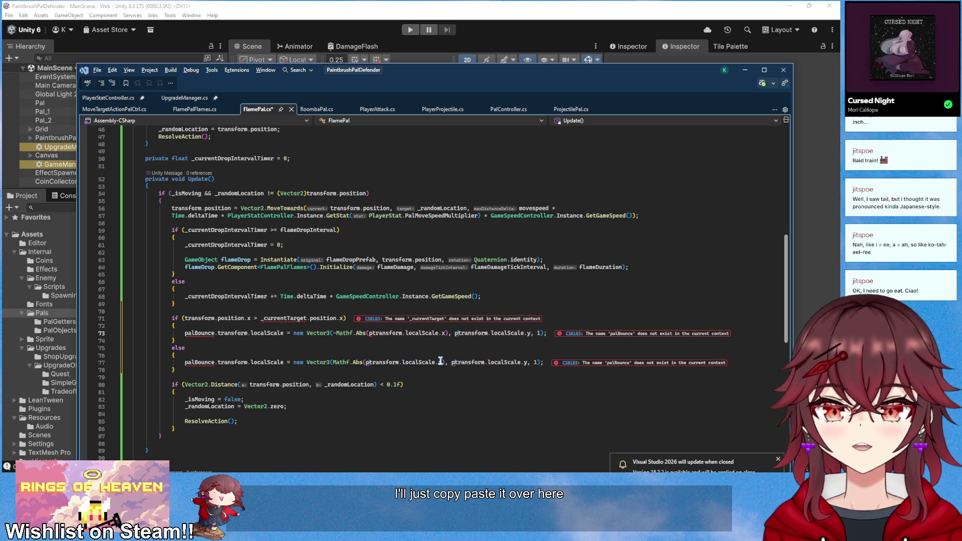
left_click(217, 333)
left_click(217, 362, "ctrl+alt")
key("BackSpace")
key("BackSpace")
key("BackSpace")
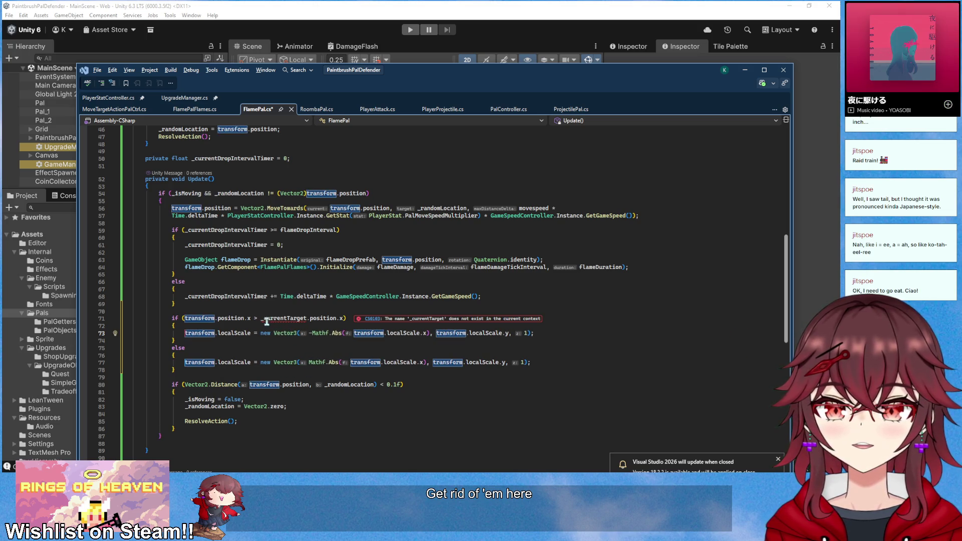
Replace _currentTarget.position with _randomLocation in the condition and save FlamePal.cs
left_click_drag(261, 318, 331, 323)
type("randompo")
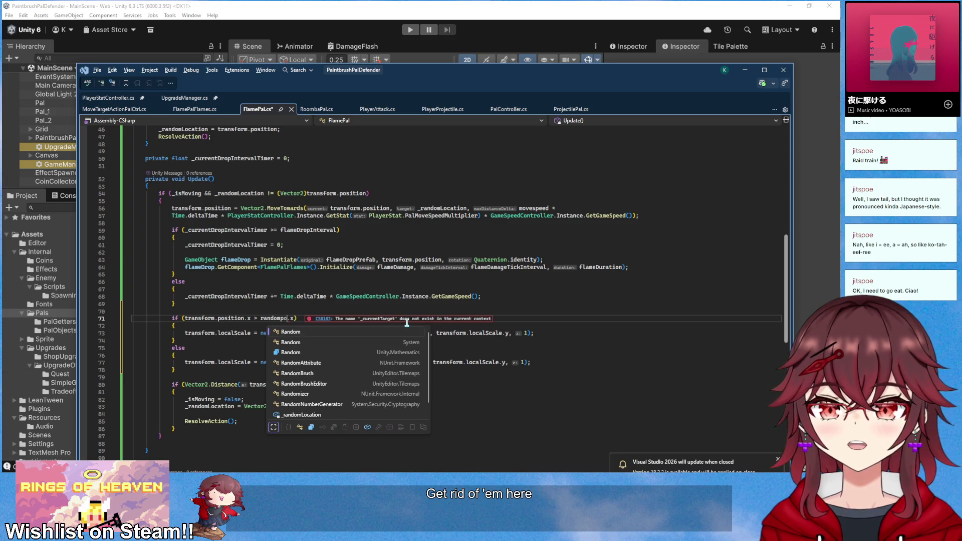
key("BackSpace")
key("BackSpace")
key("BackSpace")
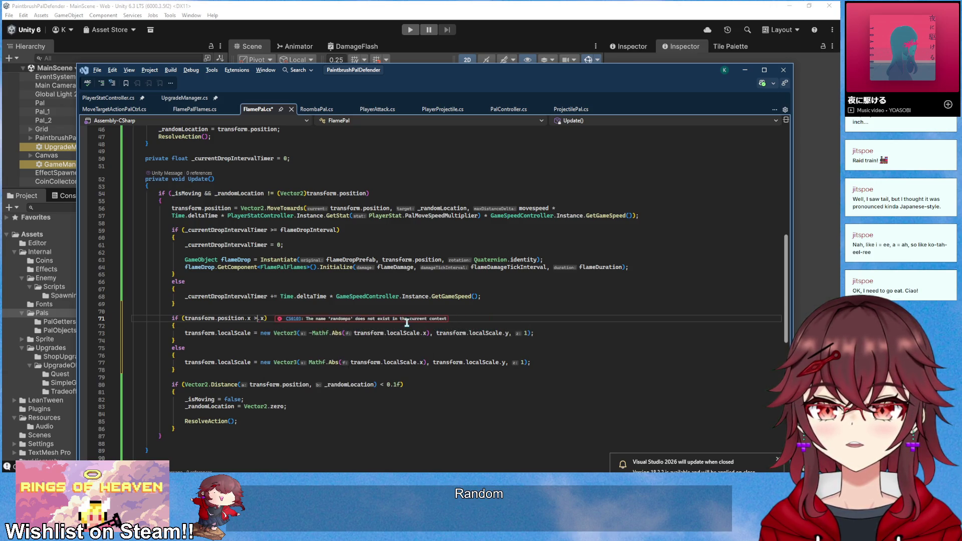
type("_random")
key("Tab")
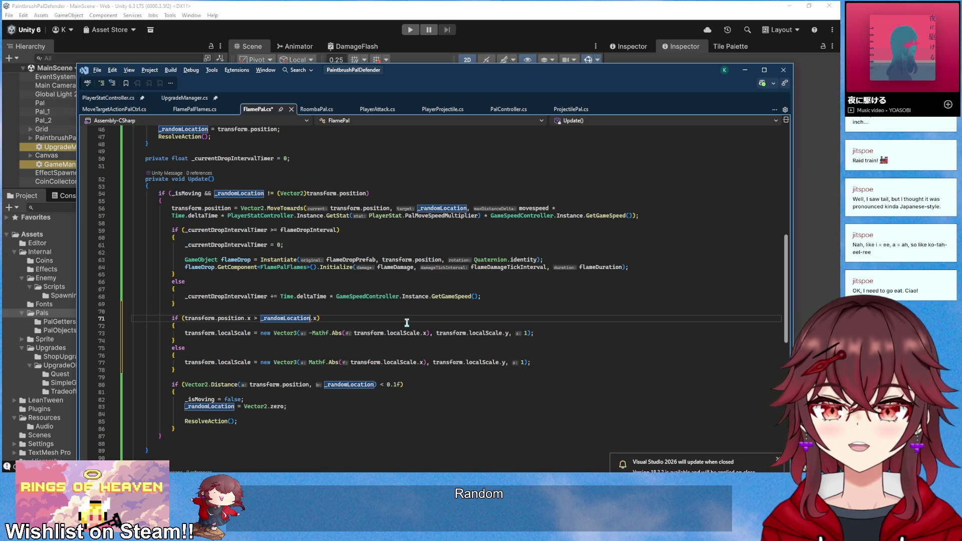
key("ctrl+s")
left_click(399, 327)
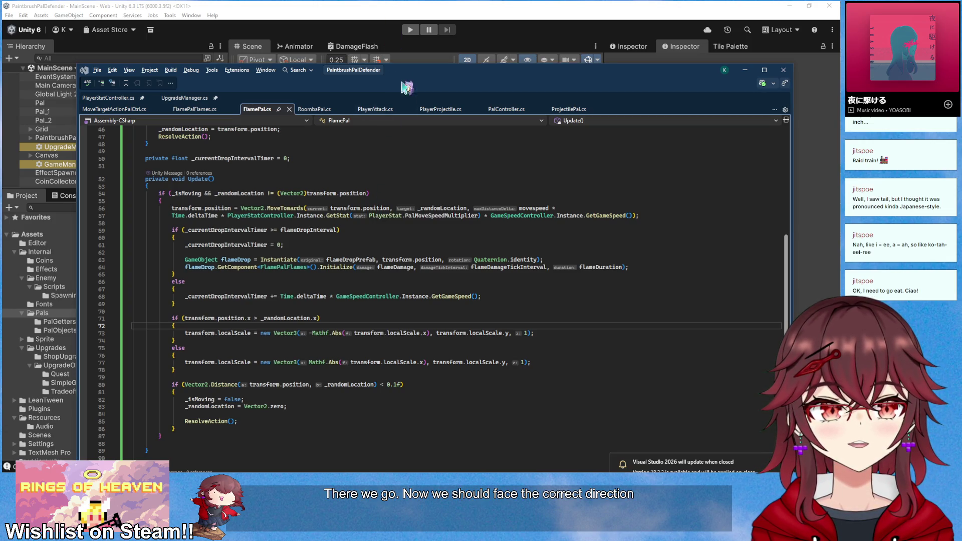
left_click(410, 31)
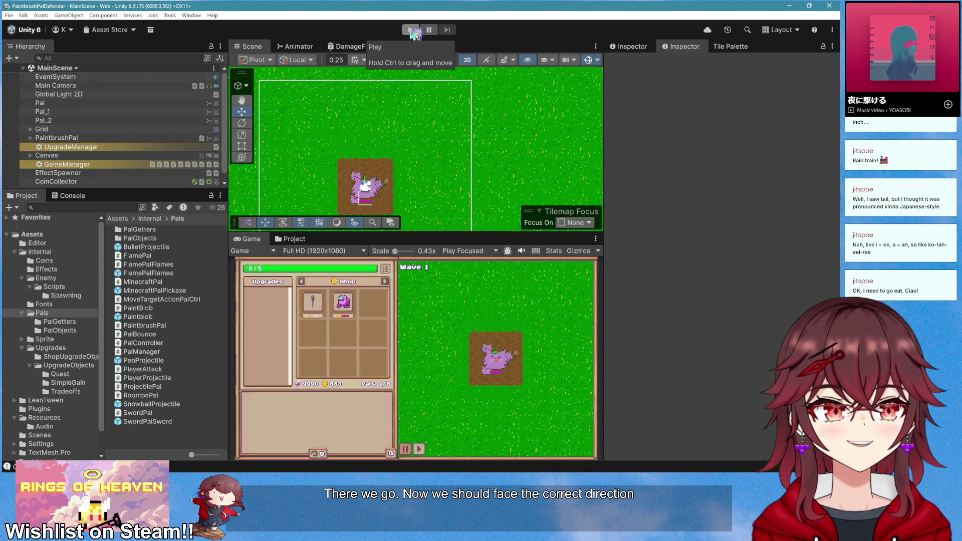
Play-test with a flame pal adopted from the shop, then select the FlamePalFlames prefab
left_click(411, 31)
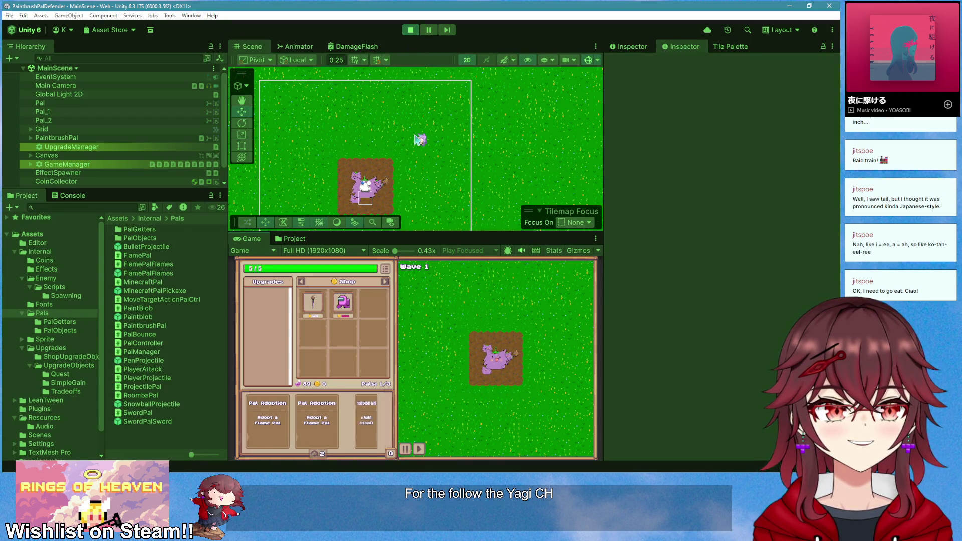
left_click(316, 421)
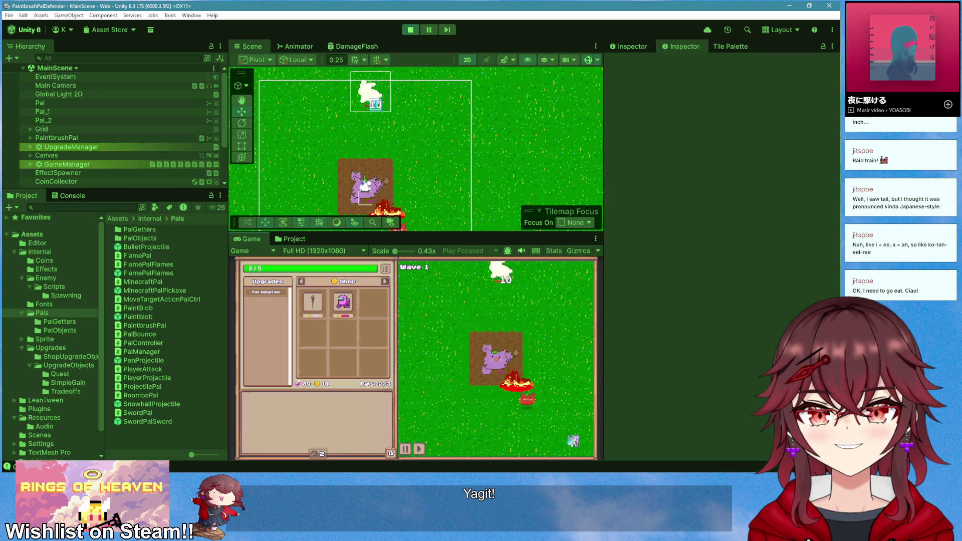
left_click(148, 273)
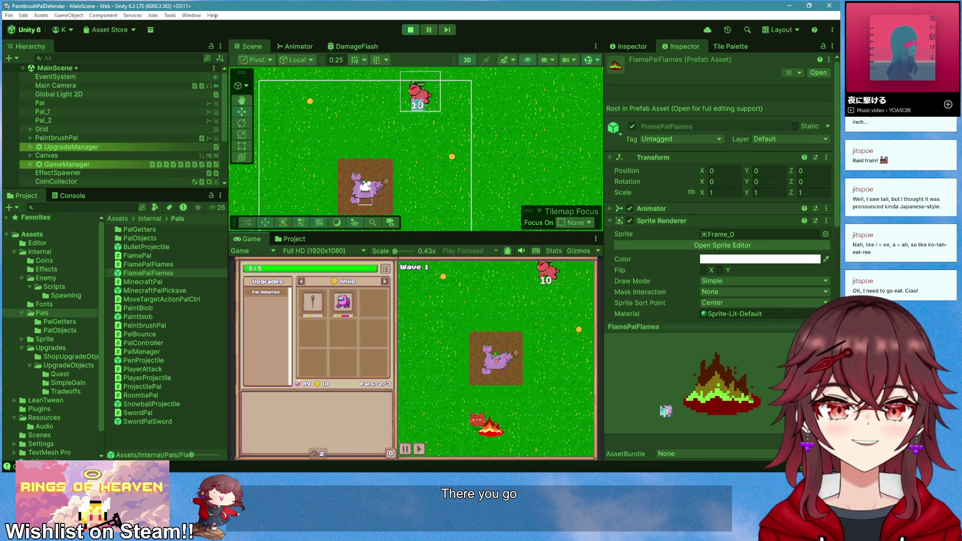
In GitHub Desktop, start the commit summary with 'added fl'
key("alt+Tab")
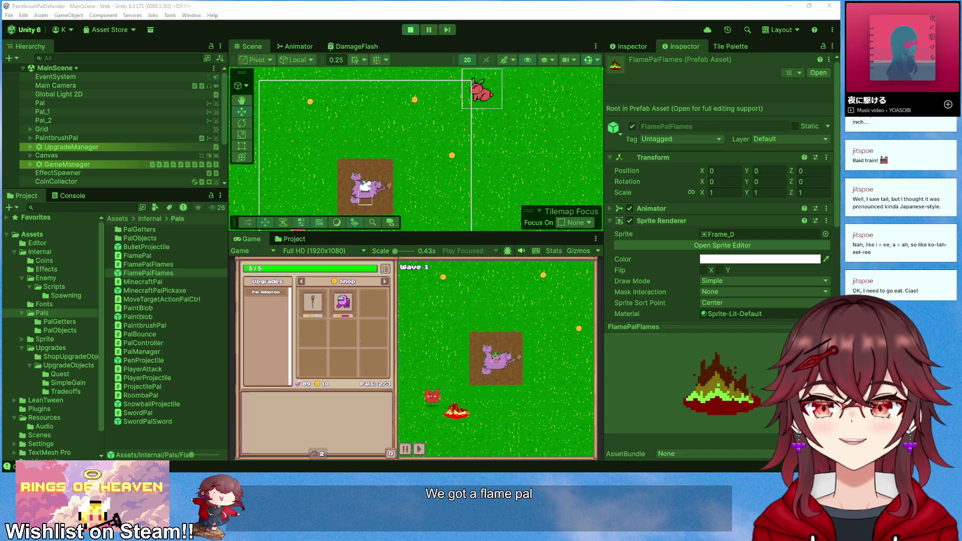
left_click(170, 347)
type("add")
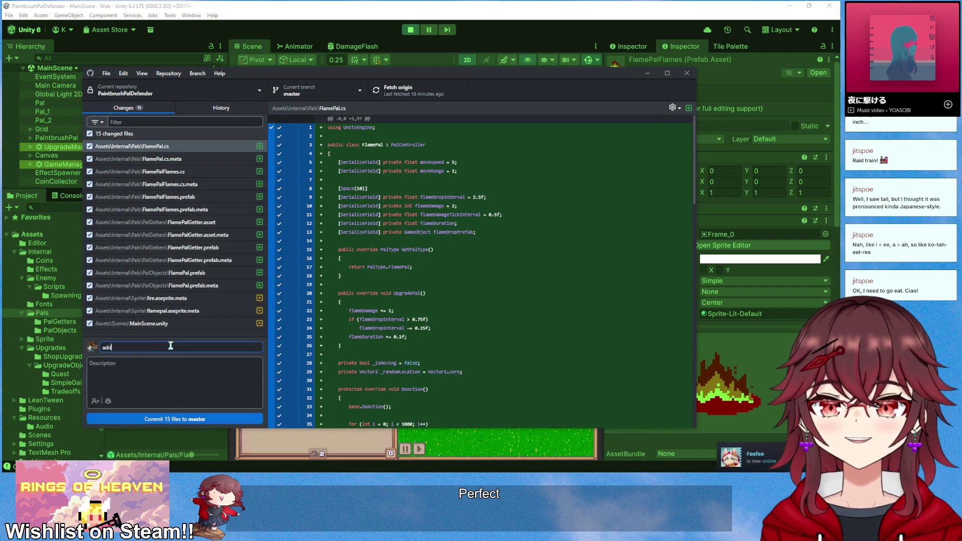
type("ed flame pal")
Commit all 15 changed files to master as 'added flame pal', then stop the running game in Unity
left_click(216, 419)
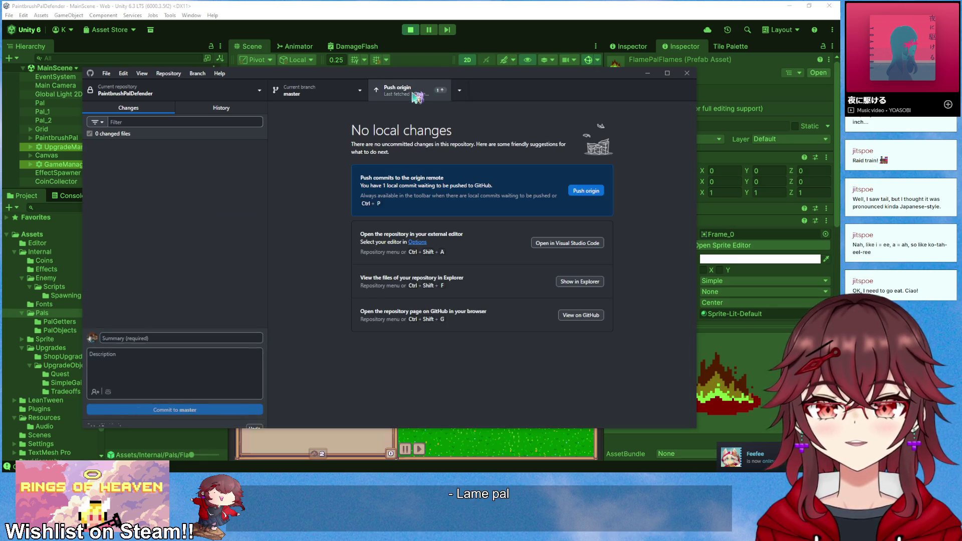
key("alt+Tab")
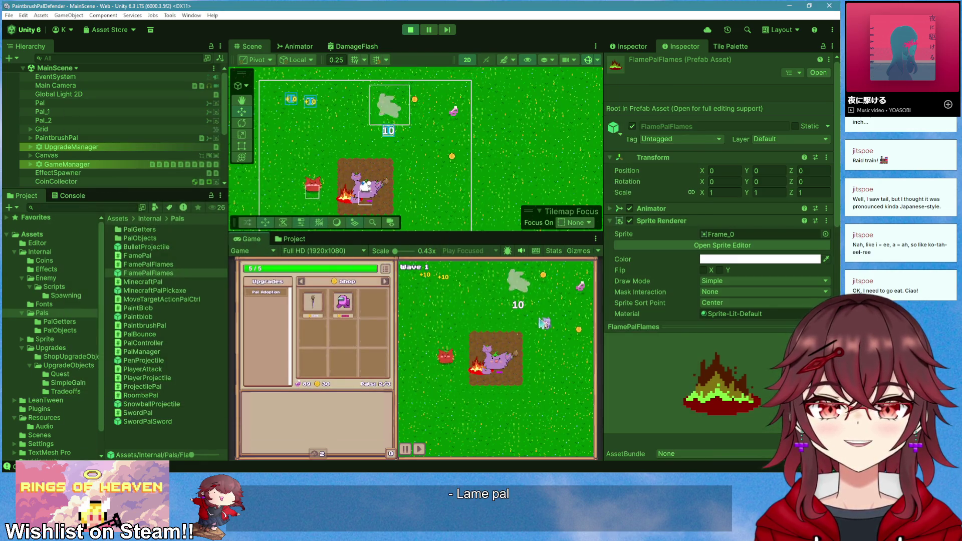
left_click(411, 30)
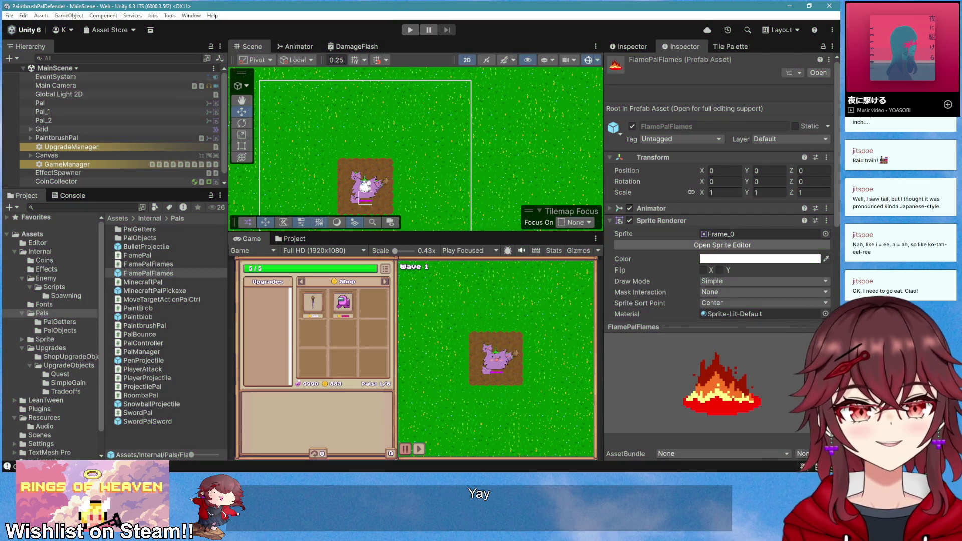
key("alt+Tab")
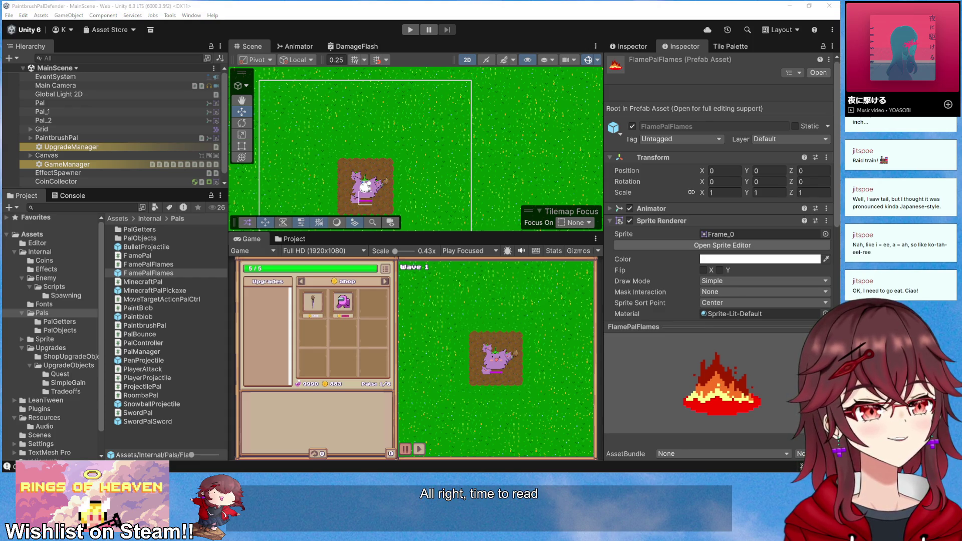